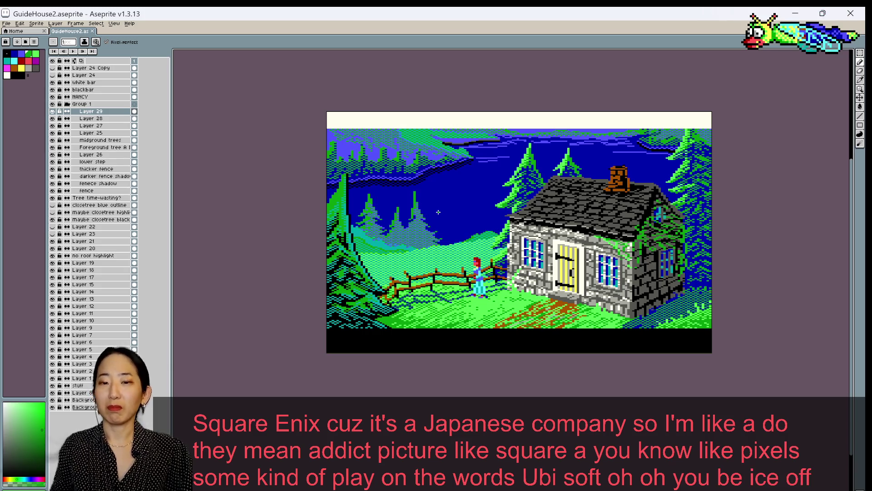
Zoom in and out over the cottage scene, then save GuideHouse2.aseprite
{"action": "scroll", "coordinate": [439, 213], "scroll_direction": "up", "scroll_amount": 1}
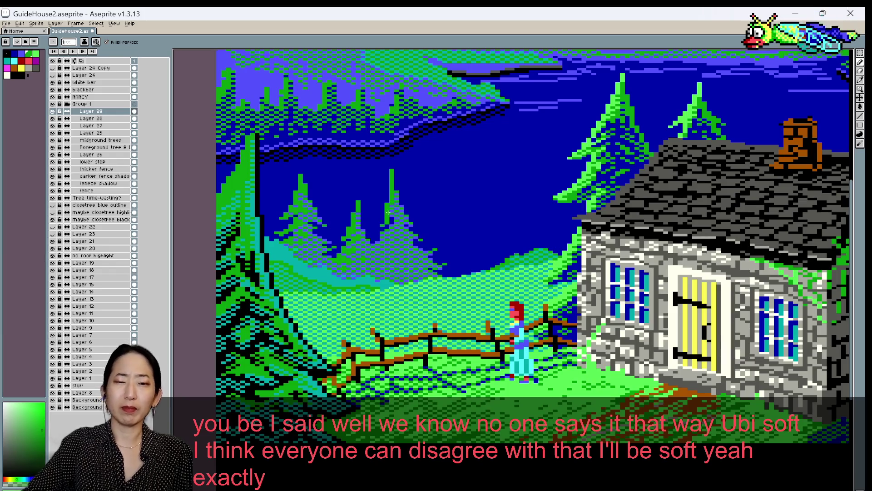
{"action": "scroll", "coordinate": [389, 213], "scroll_direction": "down", "scroll_amount": 2}
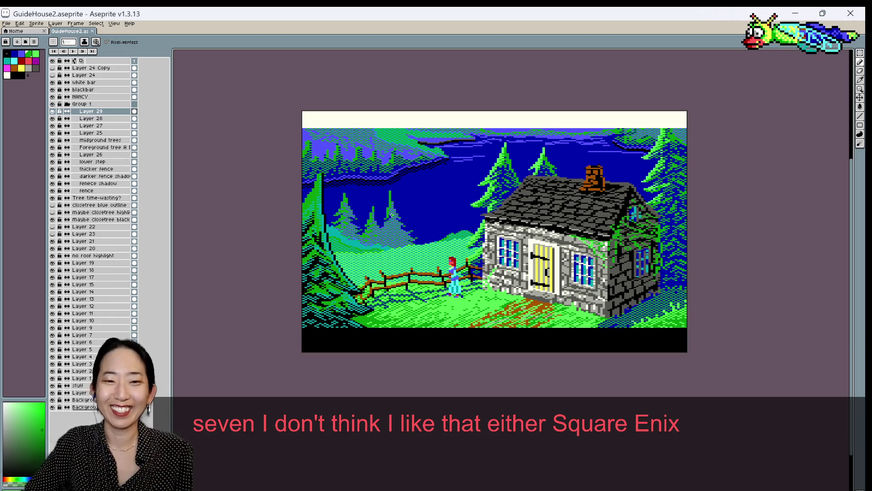
{"action": "scroll", "coordinate": [395, 211], "scroll_direction": "up", "scroll_amount": 1}
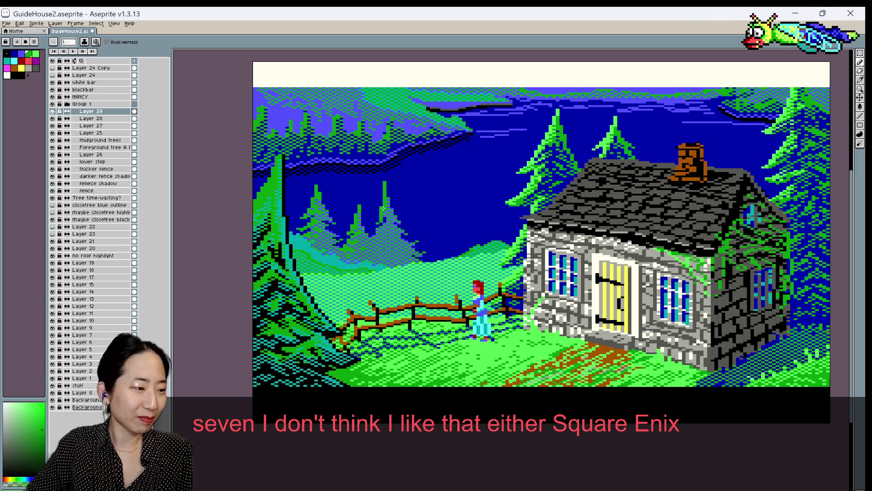
{"action": "scroll", "coordinate": [384, 209], "scroll_direction": "up", "scroll_amount": 1}
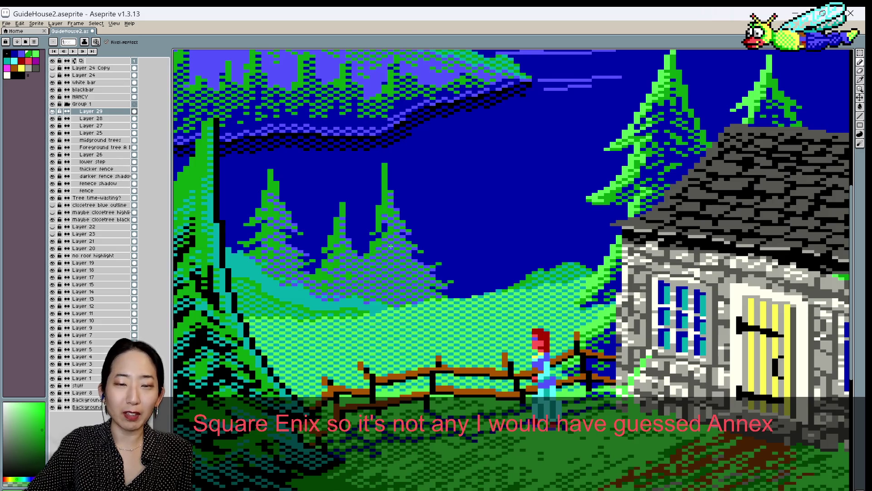
{"action": "key", "text": "ctrl+s"}
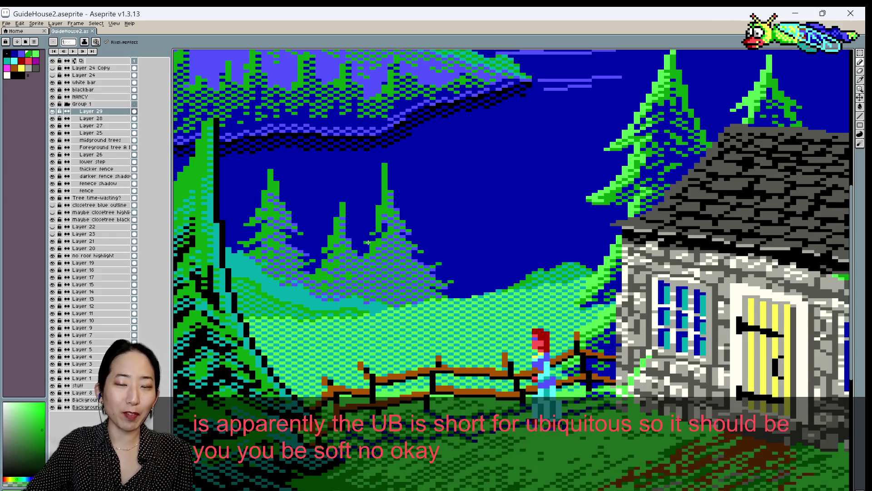
Sample the pine tree's green and paint pixels onto the midground pine
{"action": "left_click", "coordinate": [370, 246], "text": "alt"}
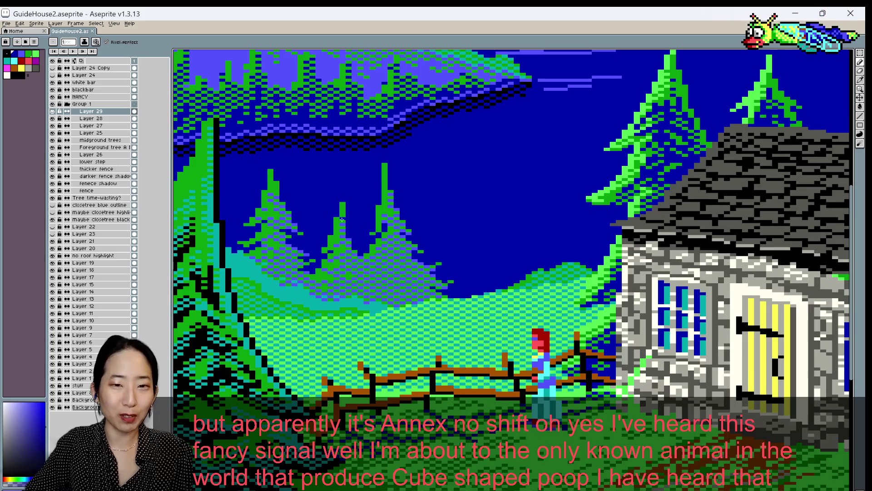
{"action": "left_click", "coordinate": [385, 205], "text": "alt"}
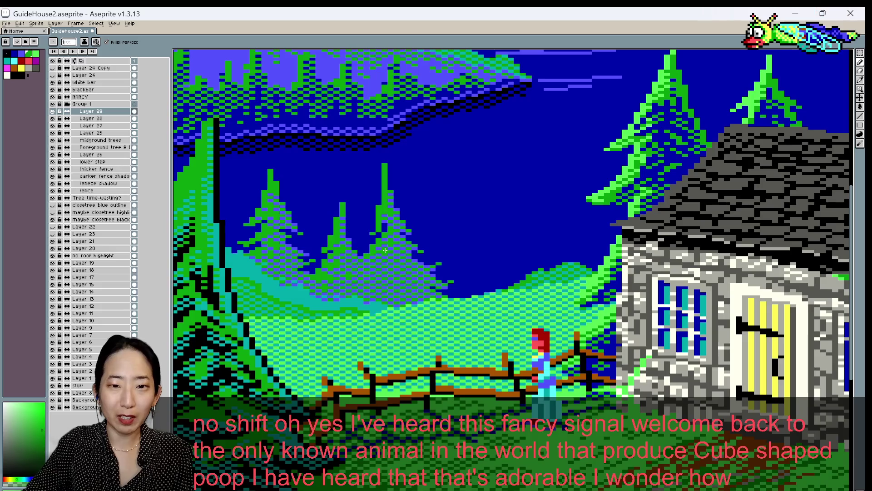
{"action": "left_click", "coordinate": [380, 249]}
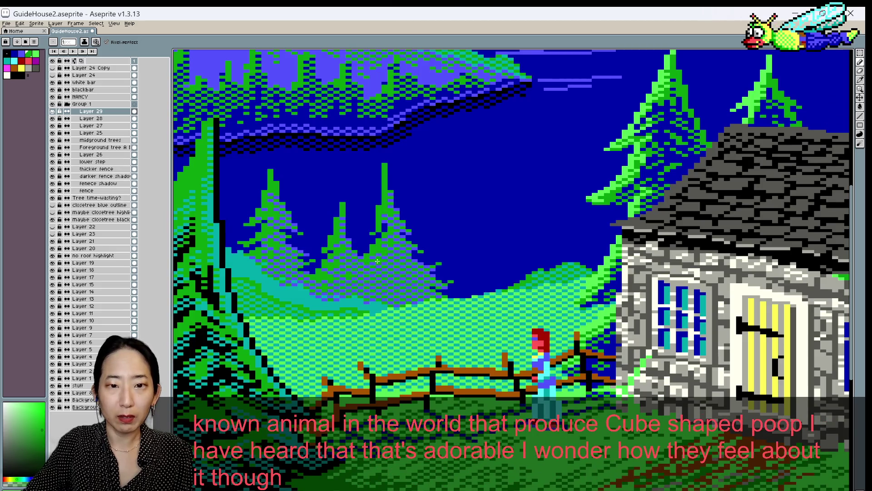
{"action": "scroll", "coordinate": [377, 261], "scroll_direction": "down", "scroll_amount": 1}
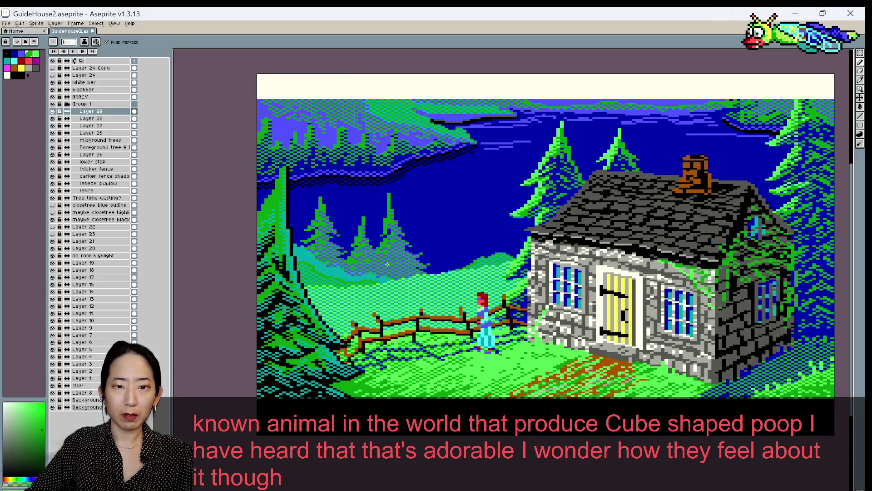
Turn on Layer 29's eye icon in the Layers panel
{"action": "scroll", "coordinate": [387, 264], "scroll_direction": "down", "scroll_amount": 1}
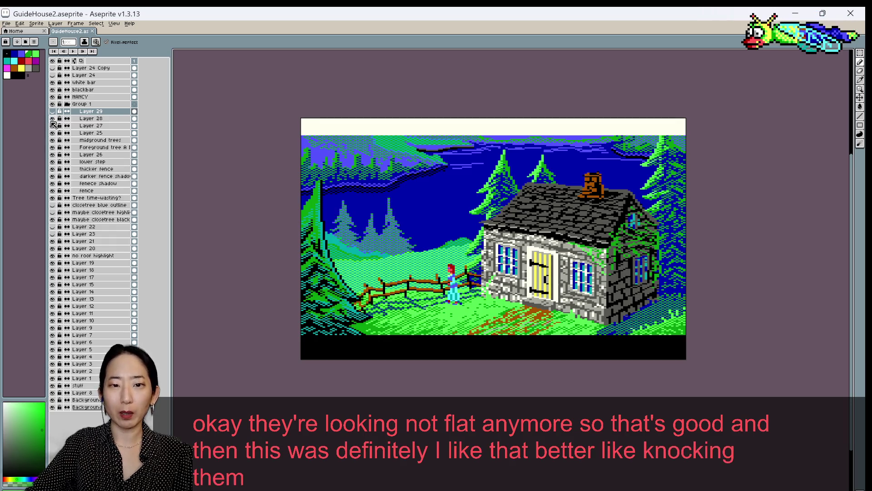
{"action": "left_click", "coordinate": [53, 111]}
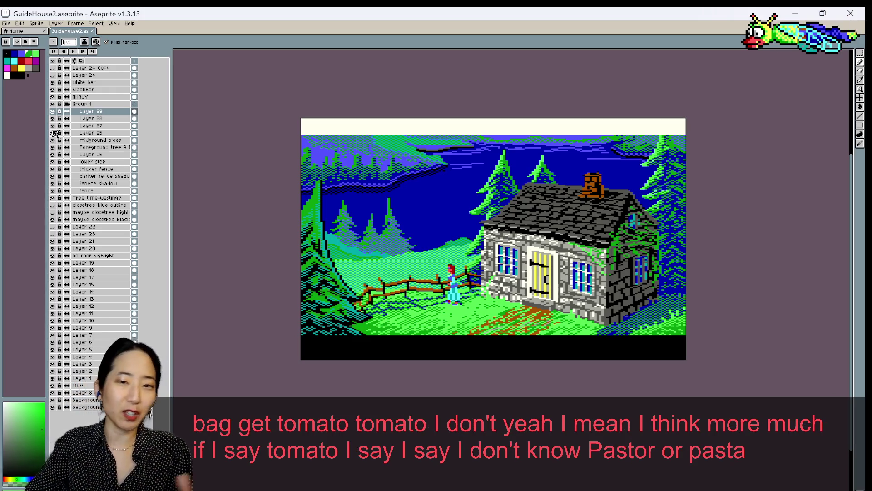
{"action": "scroll", "coordinate": [417, 248], "scroll_direction": "up", "scroll_amount": 1}
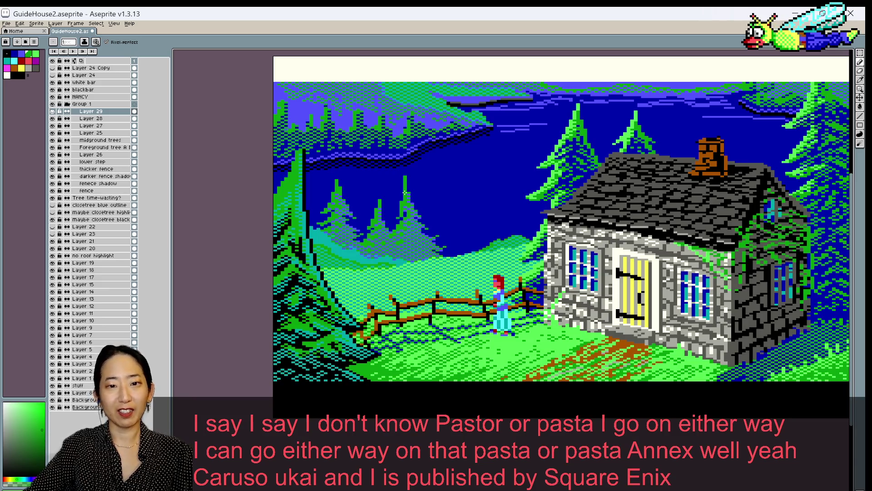
Zoom in and out to review the artwork, then save GuideHouse2.aseprite
{"action": "scroll", "coordinate": [405, 193], "scroll_direction": "down", "scroll_amount": 1}
{"action": "scroll", "coordinate": [429, 224], "scroll_direction": "up", "scroll_amount": 1}
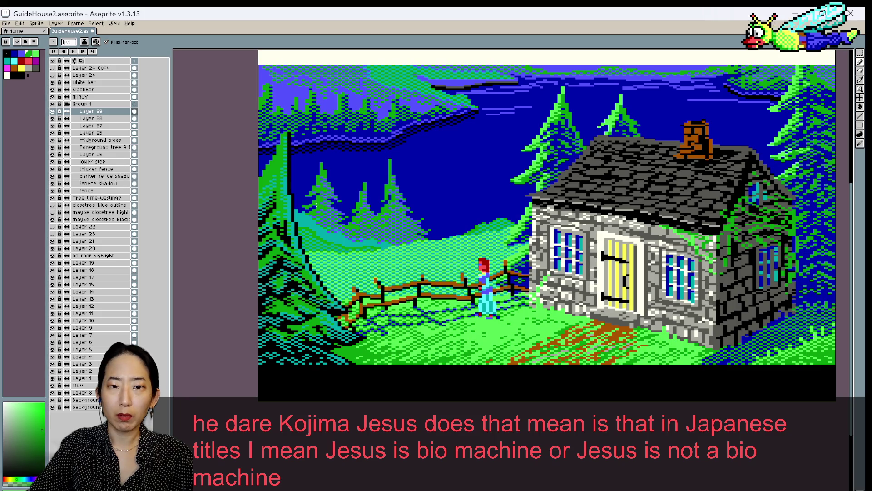
{"action": "scroll", "coordinate": [338, 172], "scroll_direction": "down", "scroll_amount": 1}
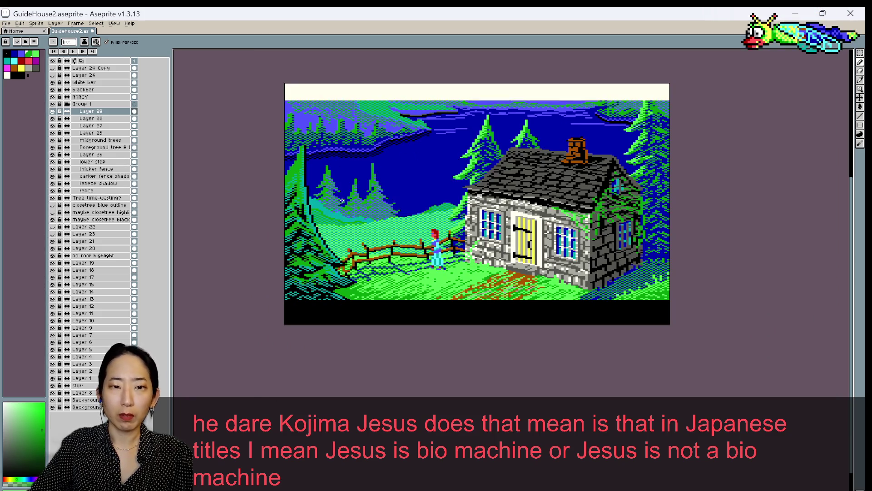
{"action": "scroll", "coordinate": [339, 201], "scroll_direction": "up", "scroll_amount": 1}
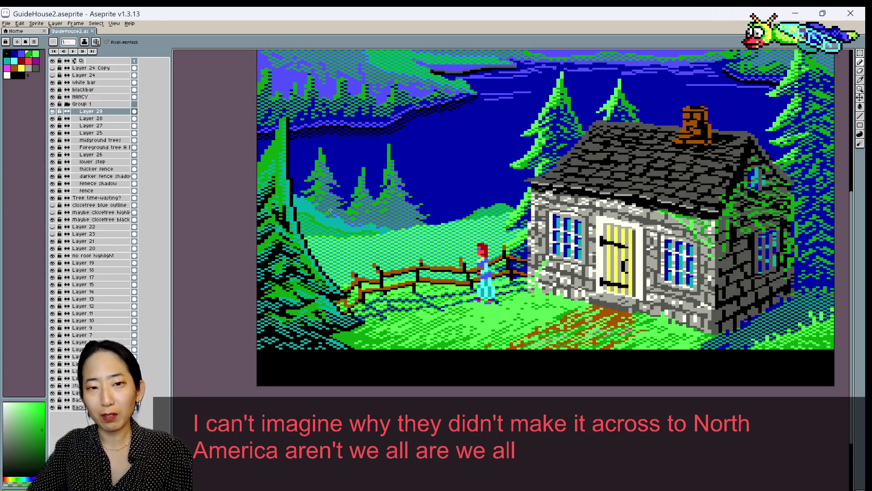
{"action": "scroll", "coordinate": [362, 193], "scroll_direction": "down", "scroll_amount": 1}
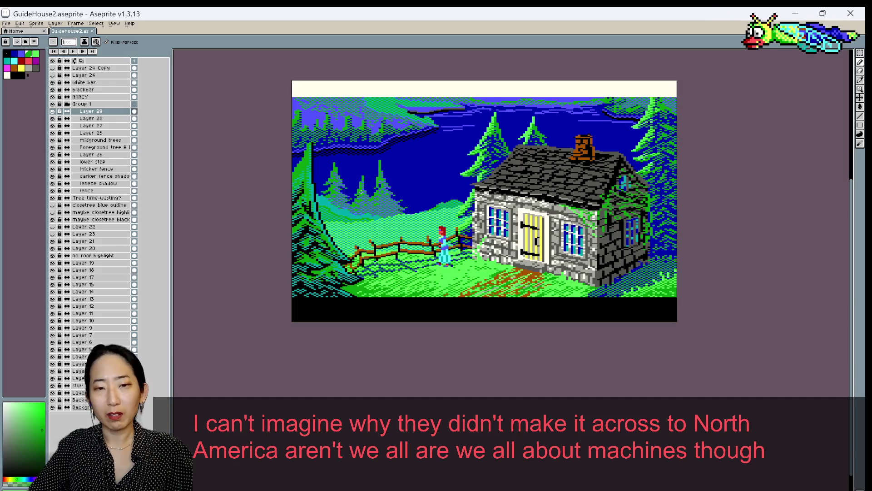
{"action": "scroll", "coordinate": [362, 193], "scroll_direction": "up", "scroll_amount": 1}
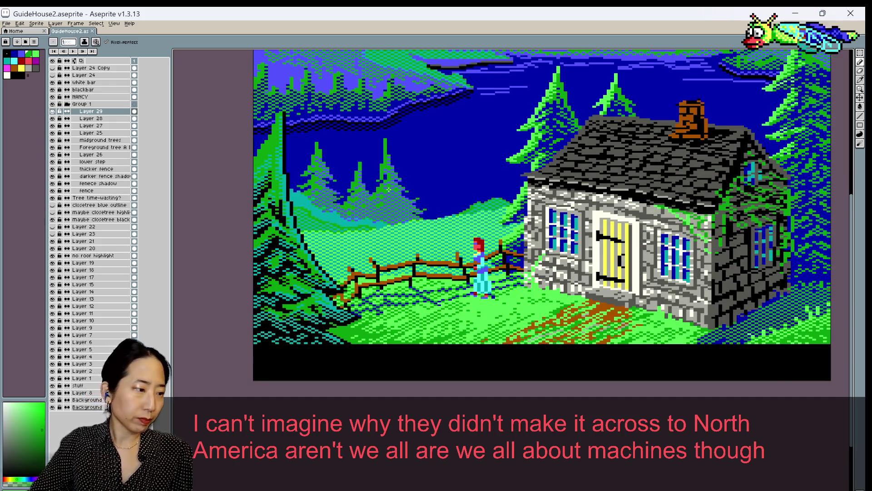
{"action": "key", "text": "ctrl+s"}
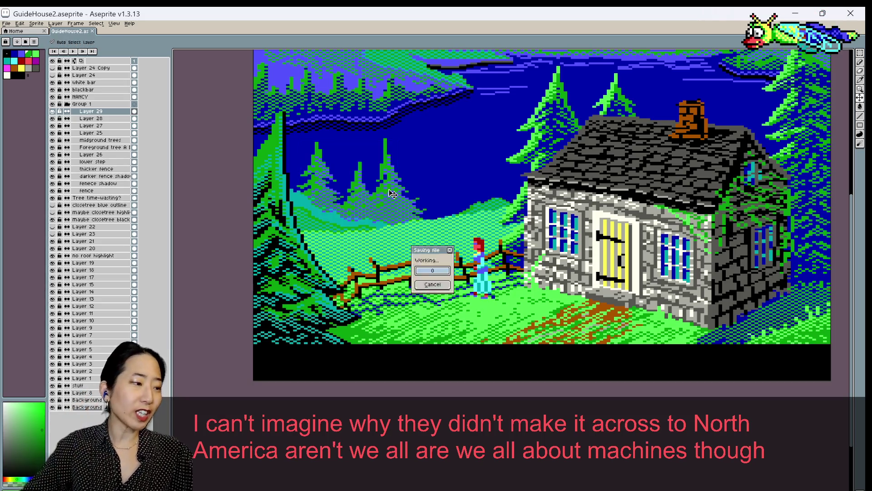
Eyedrop the sky's blue from the canvas and save GuideHouse2.aseprite
{"action": "scroll", "coordinate": [438, 190], "scroll_direction": "down", "scroll_amount": 1}
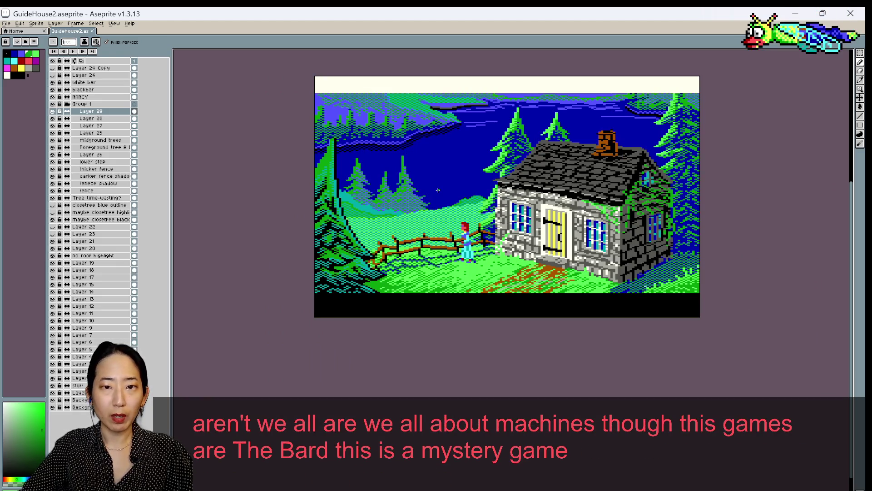
{"action": "scroll", "coordinate": [438, 190], "scroll_direction": "up", "scroll_amount": 1}
{"action": "scroll", "coordinate": [425, 185], "scroll_direction": "up", "scroll_amount": 1}
{"action": "key", "text": "i"}
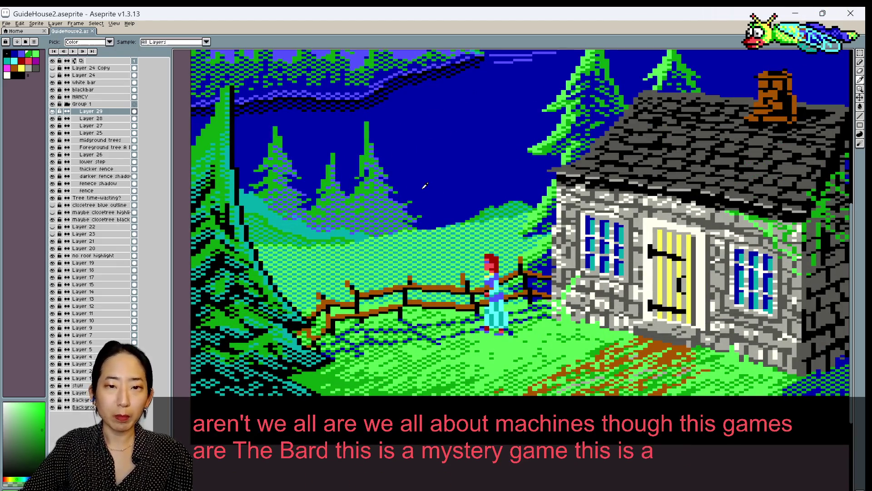
{"action": "left_click", "coordinate": [425, 186], "text": "alt"}
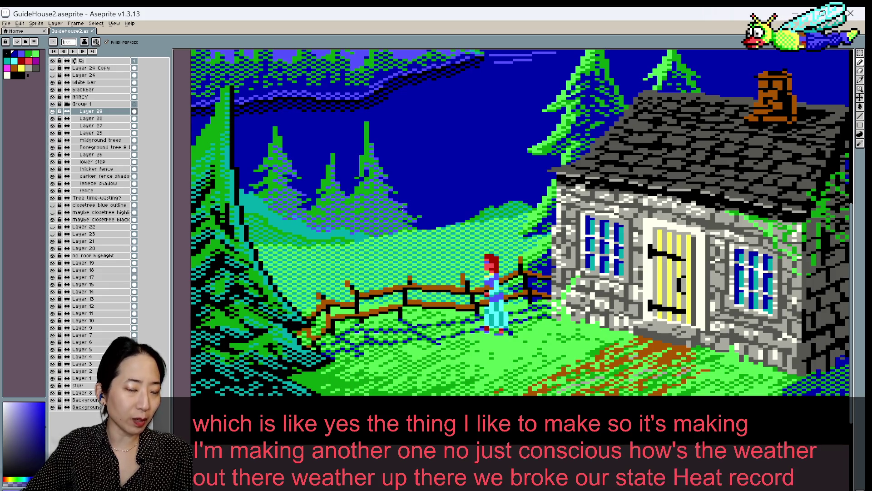
{"action": "left_click", "coordinate": [408, 203]}
{"action": "key", "text": "ctrl+s"}
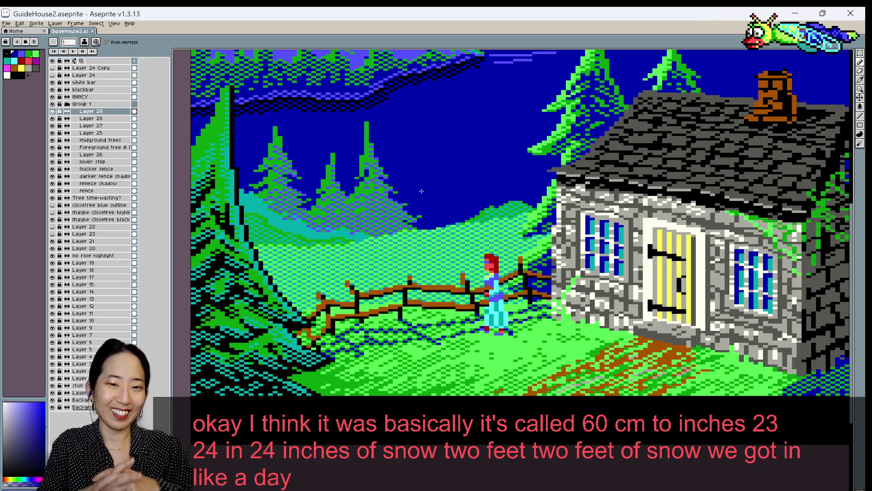
Eyedrop the night sky's blue as the drawing colour and return to the pencil
{"action": "scroll", "coordinate": [421, 191], "scroll_direction": "down", "scroll_amount": 2}
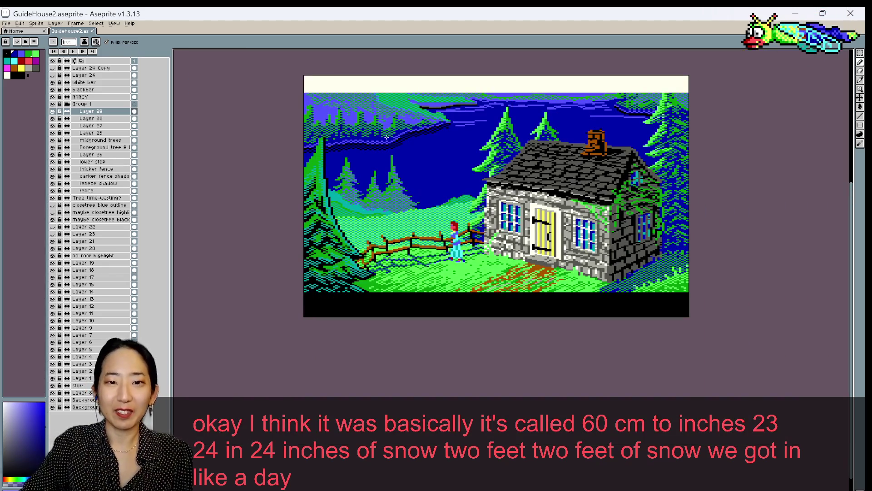
{"action": "scroll", "coordinate": [394, 150], "scroll_direction": "up", "scroll_amount": 1}
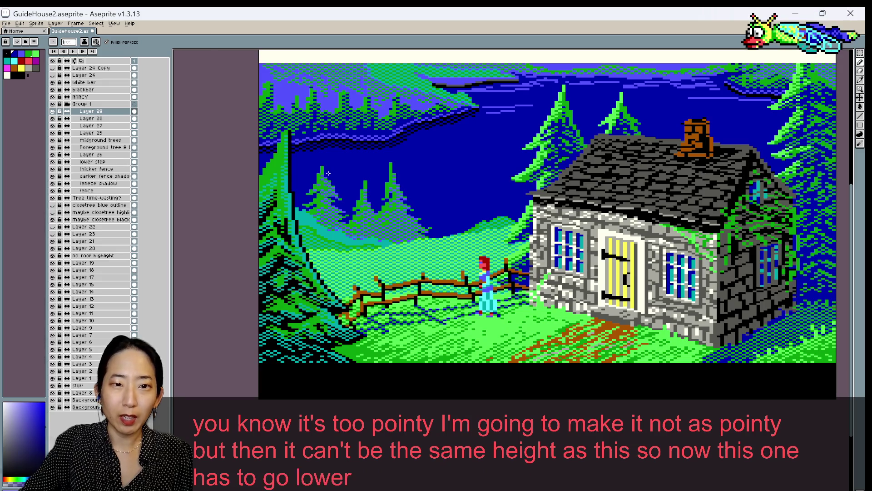
{"action": "left_click", "coordinate": [325, 167], "text": "alt"}
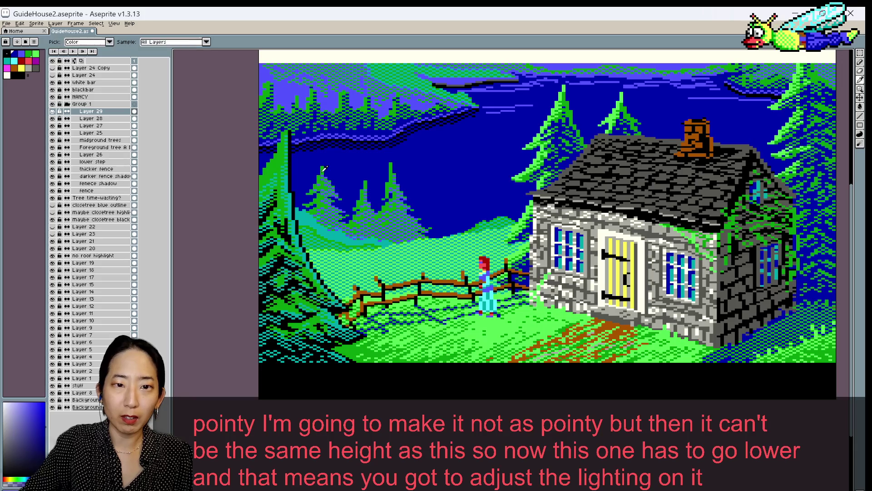
{"action": "left_click", "coordinate": [325, 175], "text": "alt"}
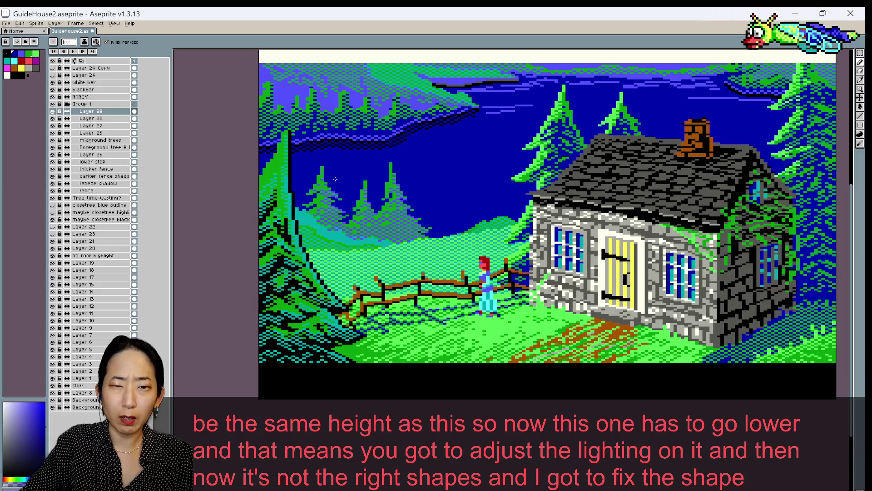
{"action": "key", "text": "z"}
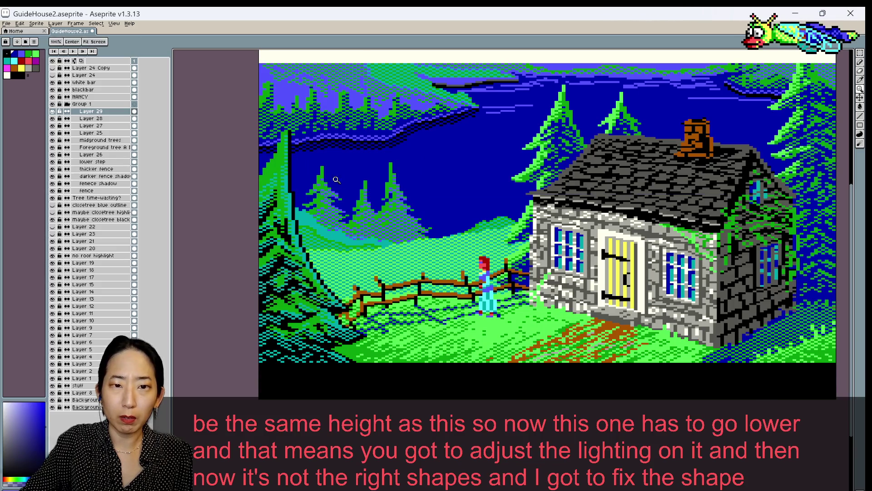
{"action": "key", "text": "b"}
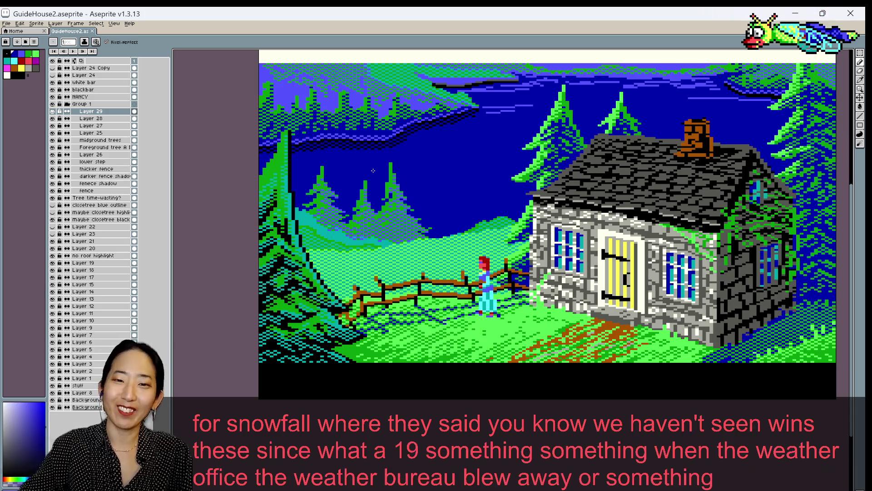
Pick a green from the image as the drawing colour and recentre the cottage
{"action": "scroll", "coordinate": [373, 170], "scroll_direction": "down", "scroll_amount": 1}
{"action": "scroll", "coordinate": [373, 171], "scroll_direction": "up", "scroll_amount": 1}
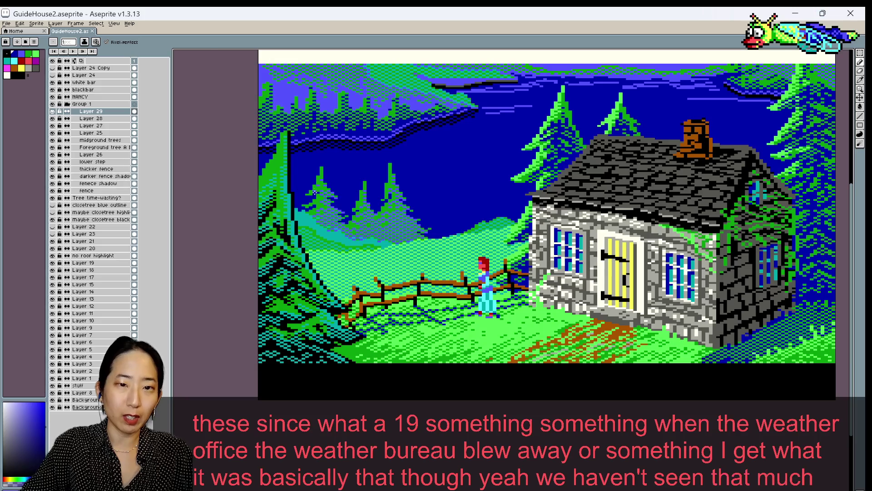
{"action": "left_click", "coordinate": [316, 193], "text": "alt"}
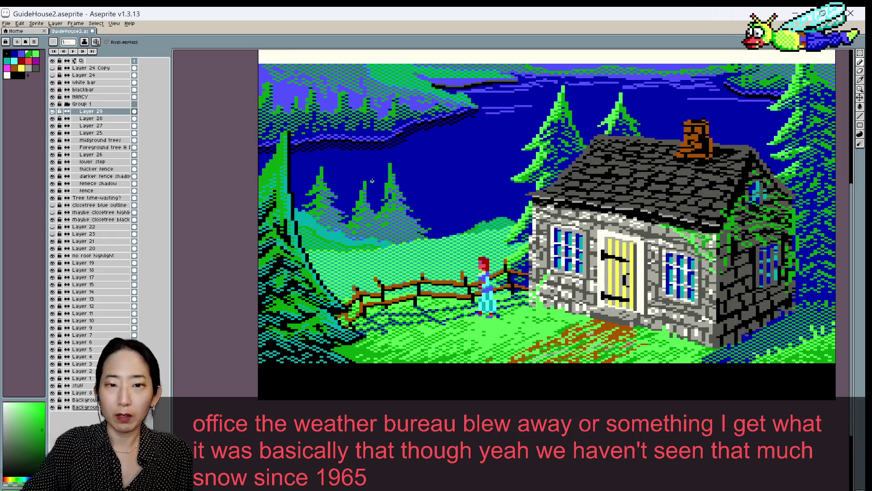
{"action": "scroll", "coordinate": [364, 177], "scroll_direction": "down", "scroll_amount": 2}
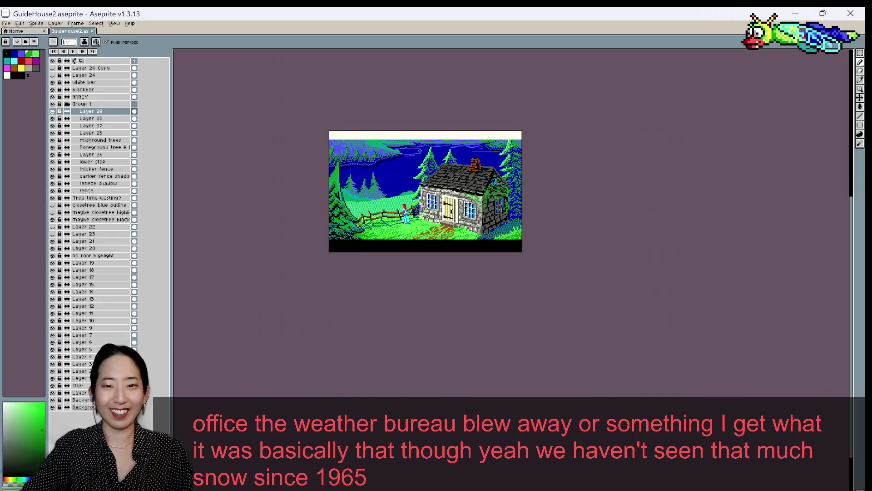
{"action": "scroll", "coordinate": [420, 150], "scroll_direction": "up", "scroll_amount": 2}
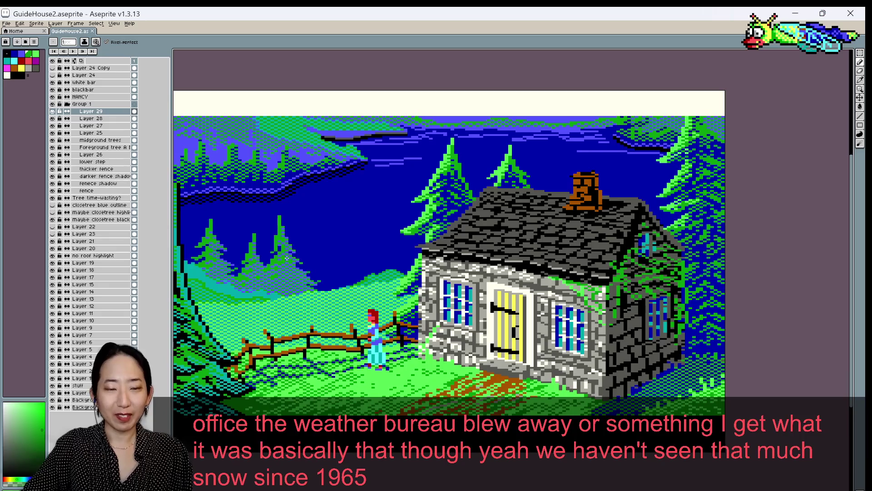
{"action": "scroll", "coordinate": [327, 199], "scroll_direction": "down", "scroll_amount": 1}
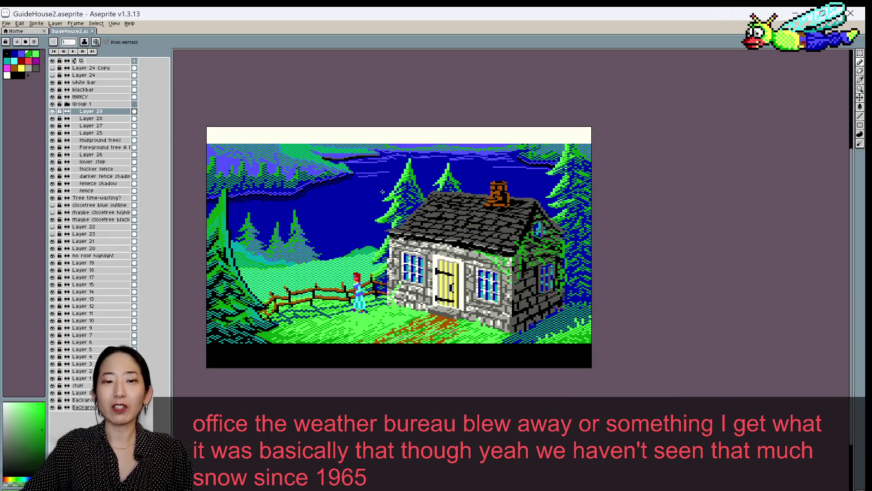
{"action": "scroll", "coordinate": [382, 191], "scroll_direction": "down", "scroll_amount": 1}
{"action": "scroll", "coordinate": [382, 192], "scroll_direction": "up", "scroll_amount": 2}
{"action": "left_click_drag", "start_coordinate": [331, 225], "coordinate": [429, 219]}
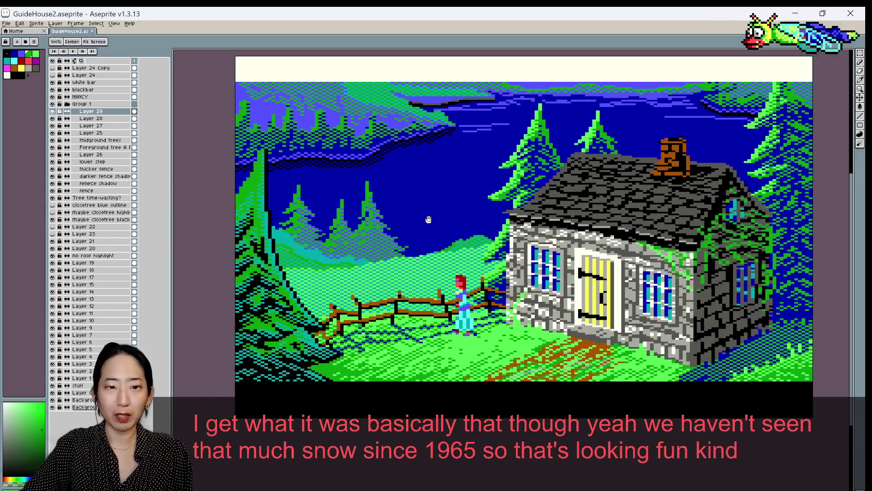
{"action": "scroll", "coordinate": [321, 218], "scroll_direction": "down", "scroll_amount": 1}
{"action": "scroll", "coordinate": [299, 210], "scroll_direction": "up", "scroll_amount": 2}
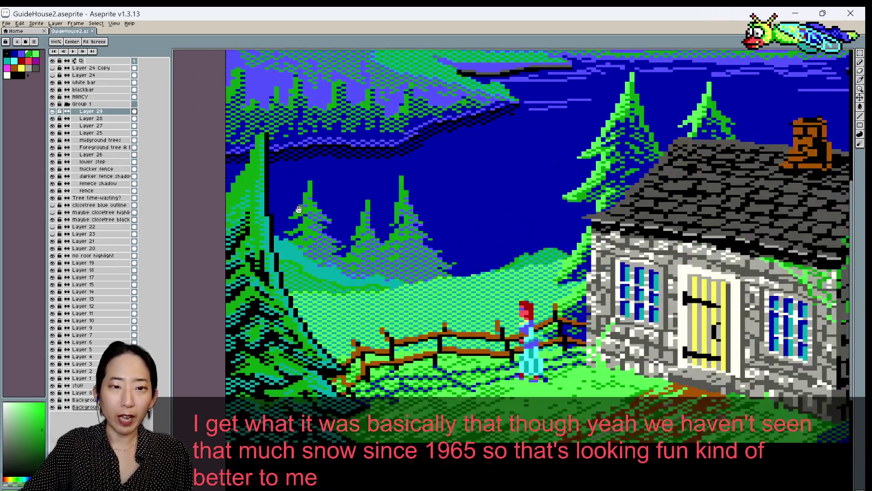
{"action": "key", "text": "b"}
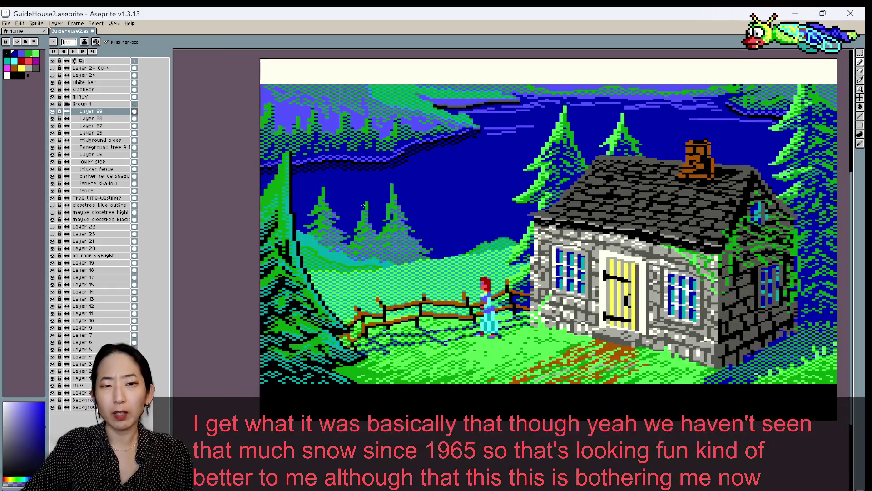
Save the cottage scene, then move the view up and right toward the cottage
{"action": "scroll", "coordinate": [363, 215], "scroll_direction": "down", "scroll_amount": 1}
{"action": "key", "text": "ctrl+s"}
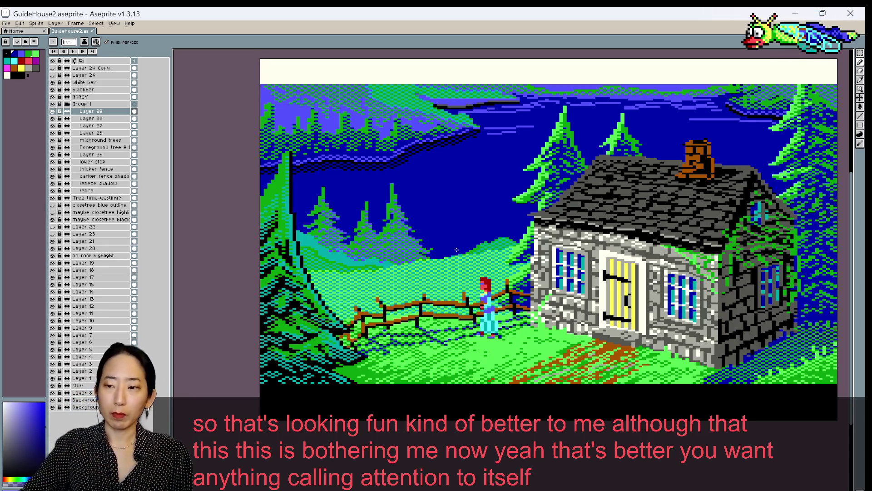
{"action": "scroll", "coordinate": [424, 343], "scroll_direction": "down", "scroll_amount": 1}
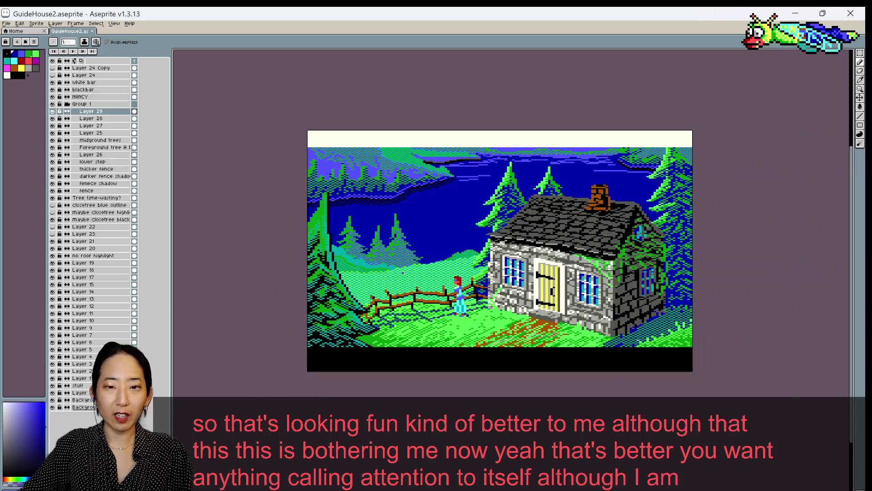
{"action": "left_click_drag", "start_coordinate": [463, 239], "coordinate": [411, 277]}
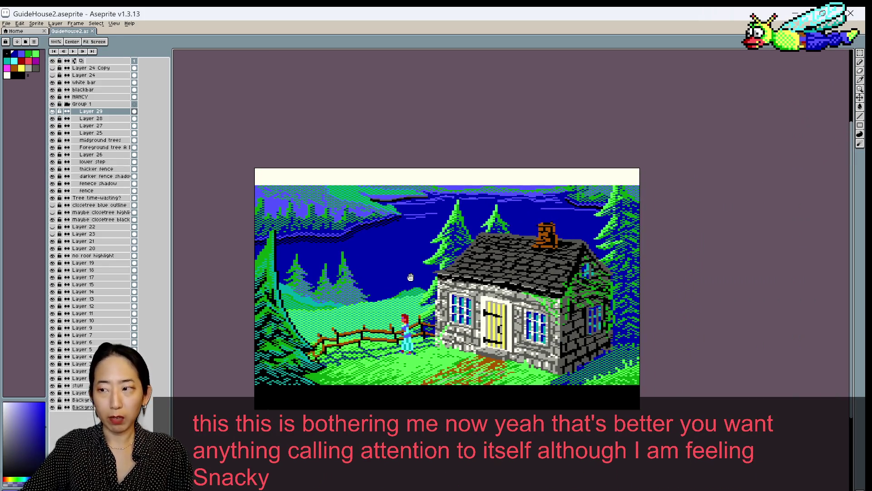
{"action": "key", "text": "b"}
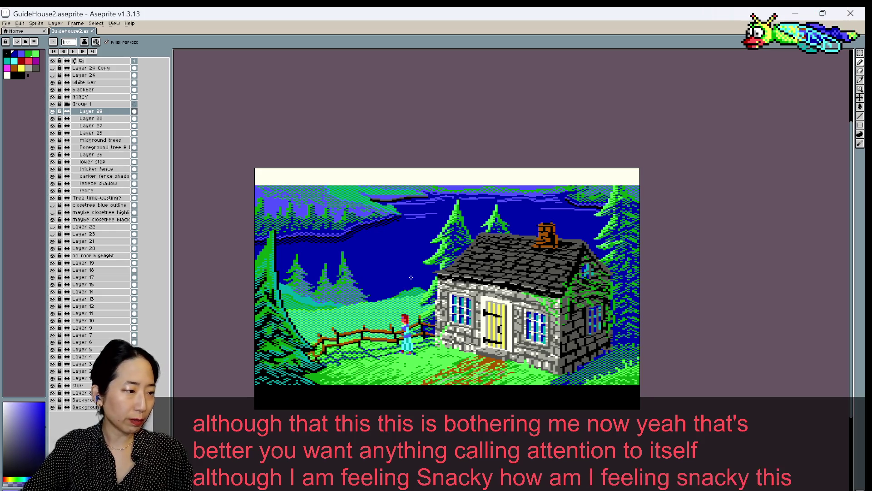
{"action": "scroll", "coordinate": [411, 277], "scroll_direction": "up", "scroll_amount": 1}
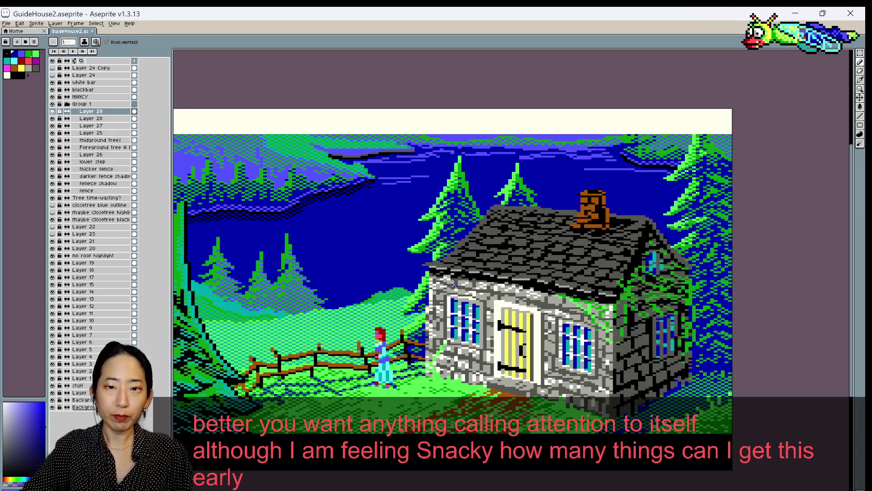
{"action": "left_click_drag", "start_coordinate": [473, 287], "coordinate": [510, 240]}
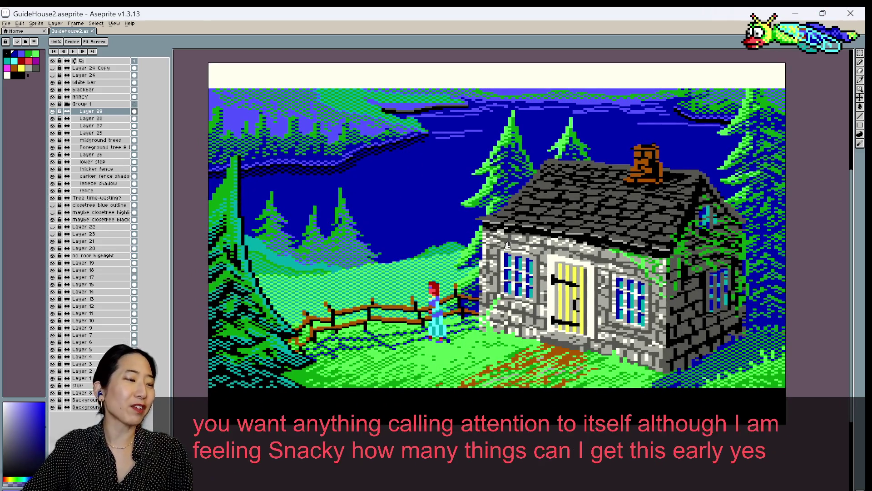
Eyedrop browns, reds and a dark tone from the chimney top, then the sky blue beside it
{"action": "key", "text": "i"}
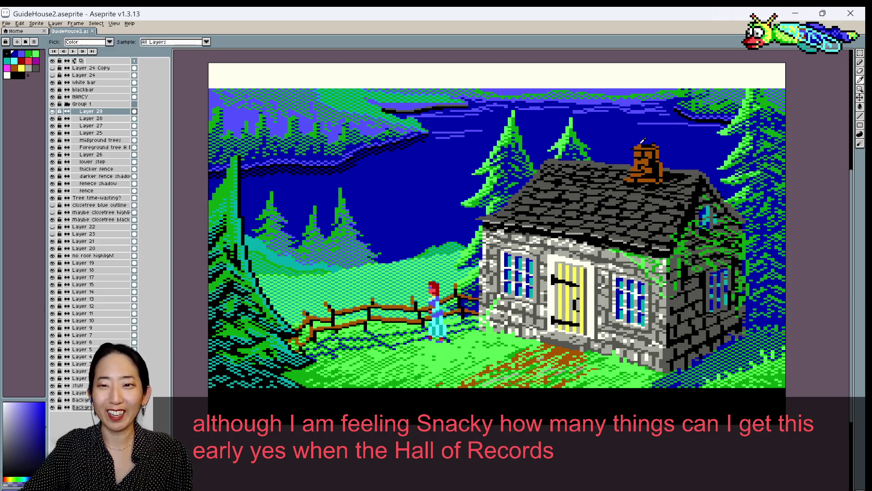
{"action": "left_click", "coordinate": [641, 144], "text": "alt"}
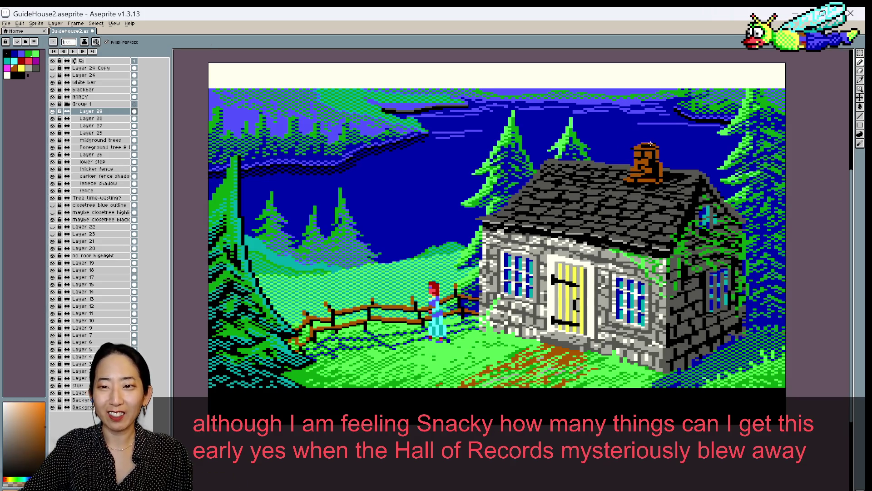
{"action": "left_click", "coordinate": [640, 146], "text": "alt"}
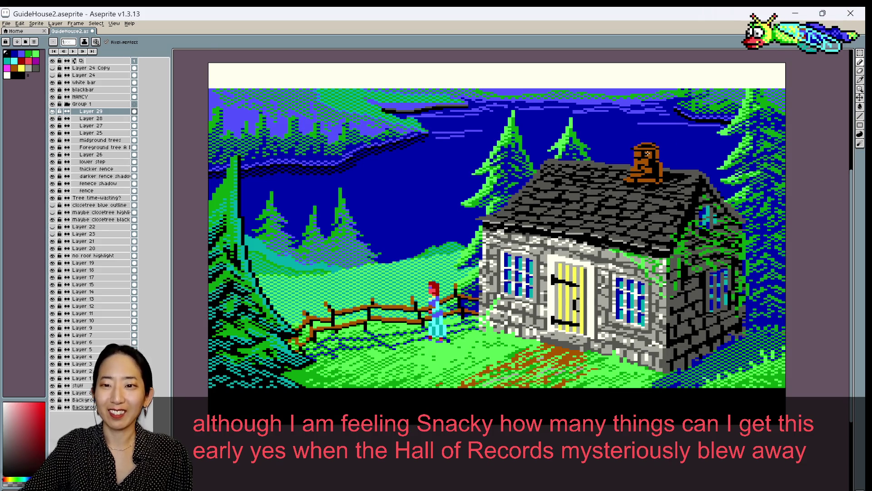
{"action": "left_click", "coordinate": [648, 150], "text": "alt"}
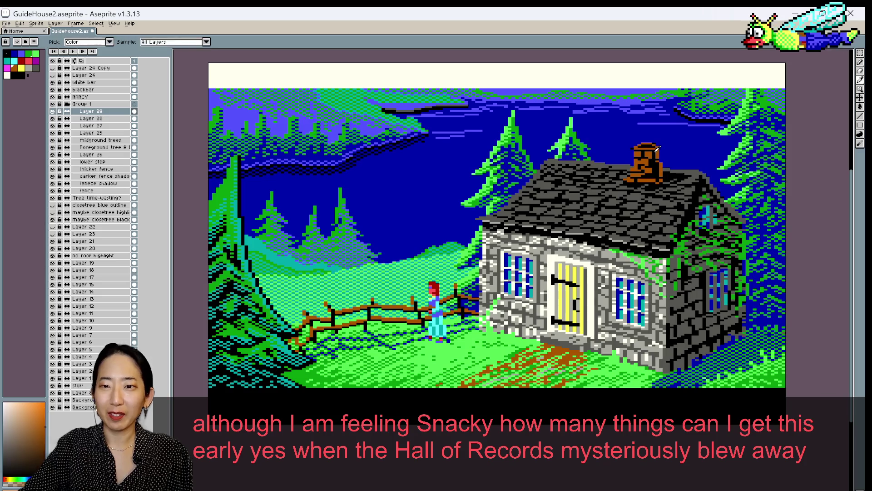
{"action": "left_click", "coordinate": [651, 149], "text": "alt"}
{"action": "left_click", "coordinate": [647, 148], "text": "alt"}
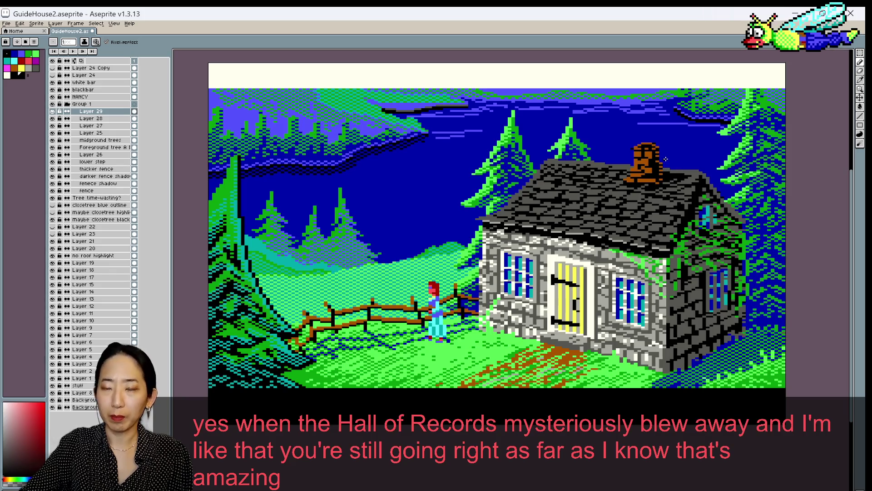
{"action": "left_click", "coordinate": [661, 161], "text": "alt"}
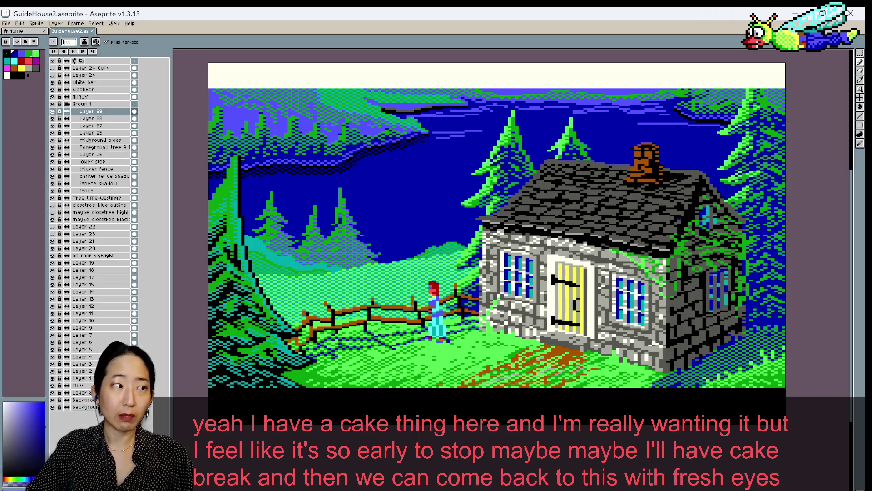
{"action": "scroll", "coordinate": [711, 217], "scroll_direction": "down", "scroll_amount": 1}
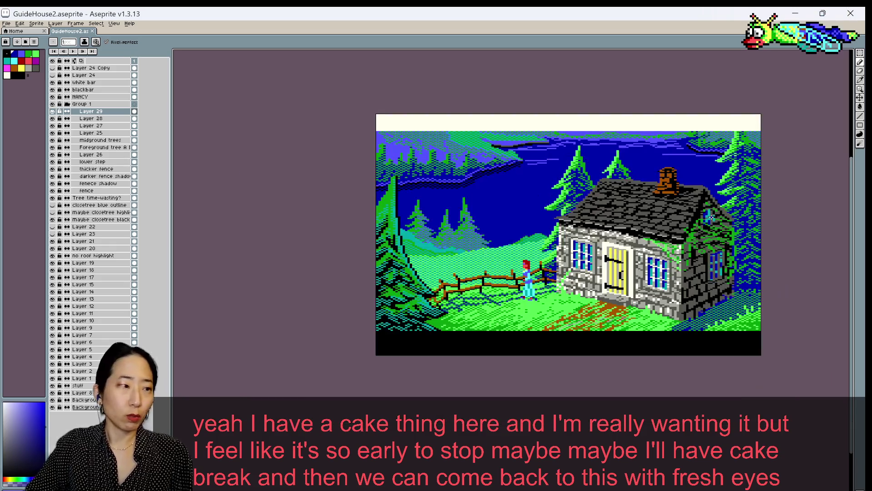
Zoom in on the roof, pick its grey as the drawing colour, and save
{"action": "scroll", "coordinate": [711, 218], "scroll_direction": "up", "scroll_amount": 1}
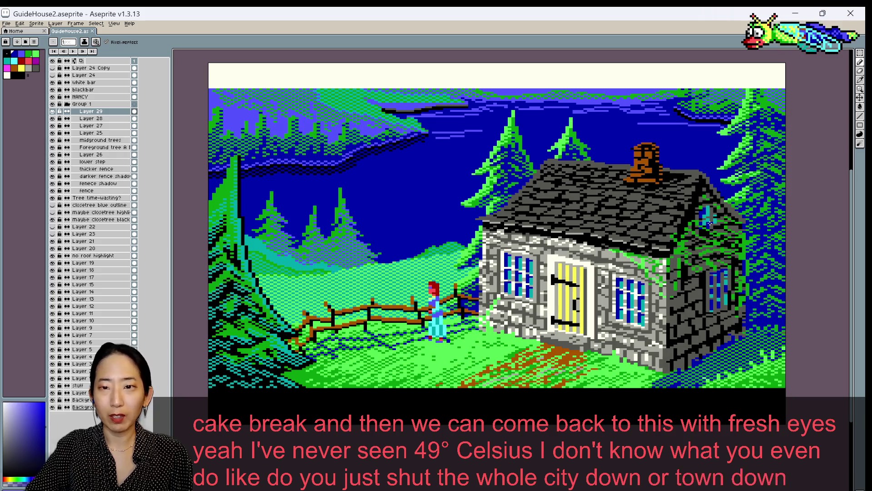
{"action": "scroll", "coordinate": [710, 223], "scroll_direction": "up", "scroll_amount": 1}
{"action": "scroll", "coordinate": [680, 207], "scroll_direction": "up", "scroll_amount": 1}
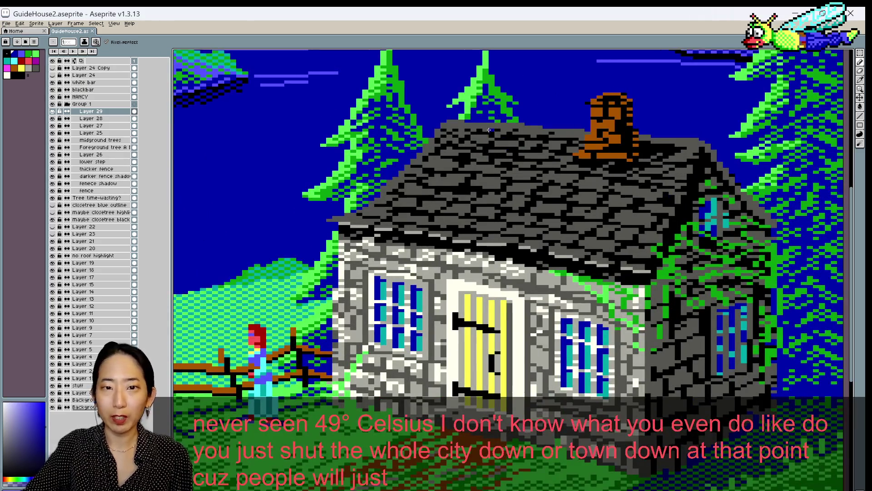
{"action": "left_click", "coordinate": [447, 128], "text": "alt"}
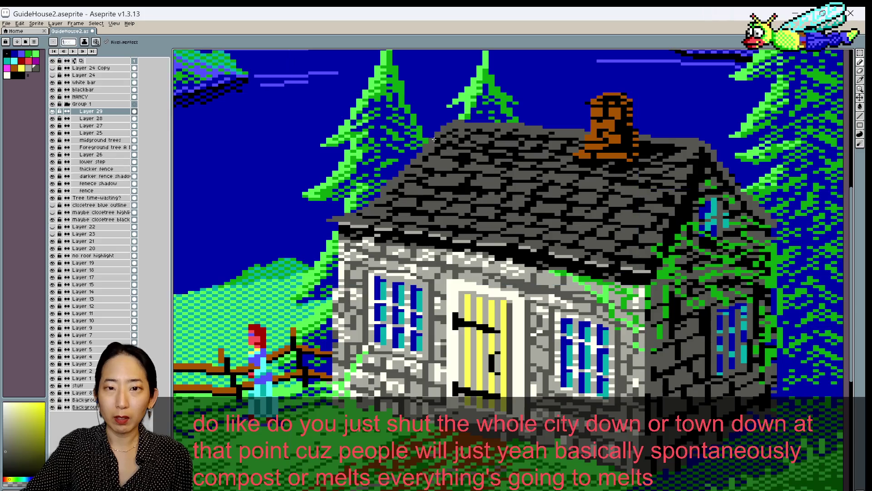
{"action": "key", "text": "ctrl+s"}
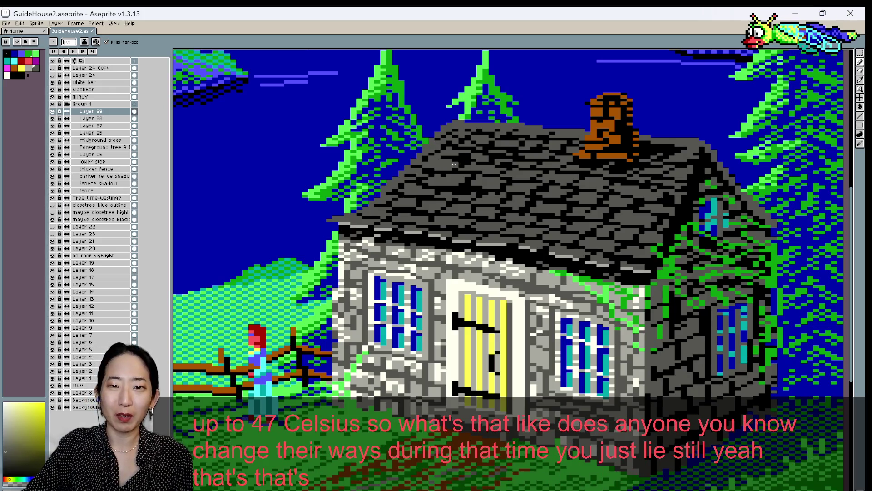
Paint a small mark on the roof, resample its grey, and save again
{"action": "left_click", "coordinate": [470, 154]}
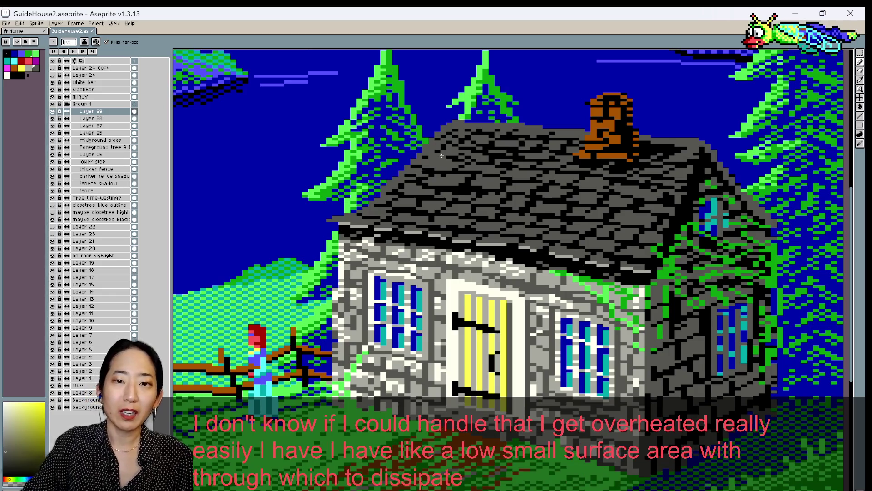
{"action": "left_click", "coordinate": [444, 142], "text": "alt"}
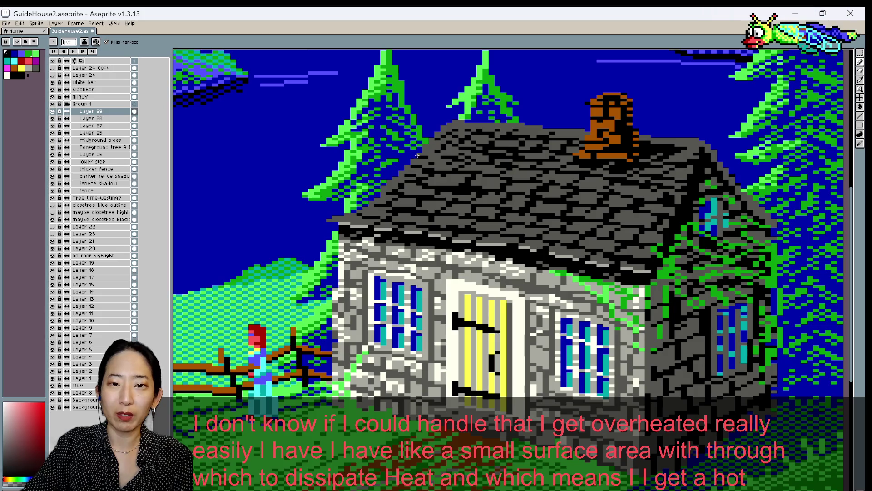
{"action": "key", "text": "ctrl+s"}
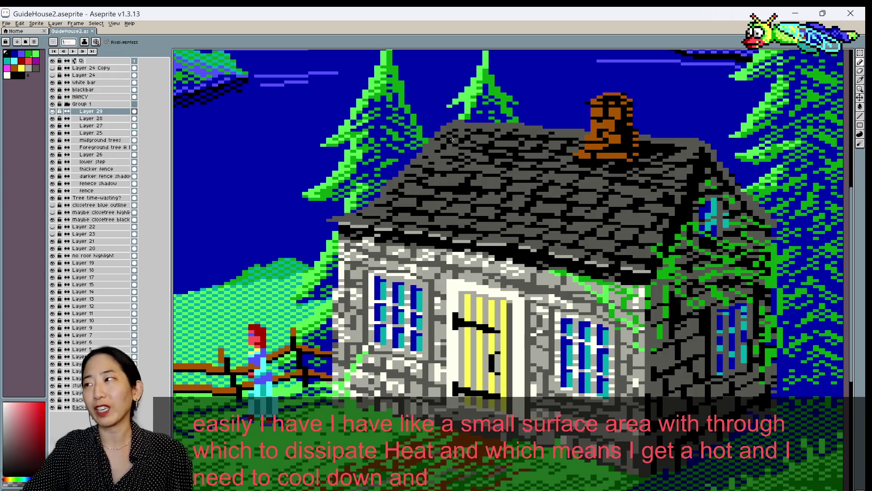
Recentre the cottage and choose a new shade for the roof texture
{"action": "scroll", "coordinate": [467, 167], "scroll_direction": "down", "scroll_amount": 1}
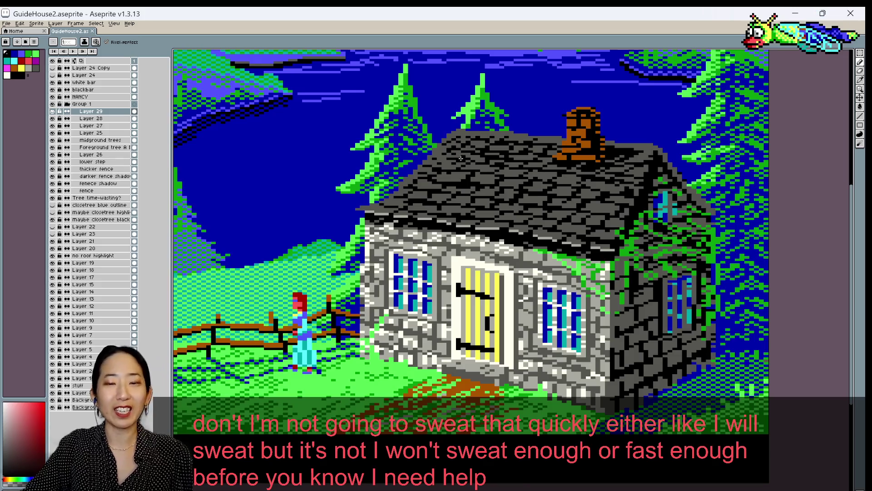
{"action": "left_click_drag", "start_coordinate": [478, 141], "coordinate": [442, 184]}
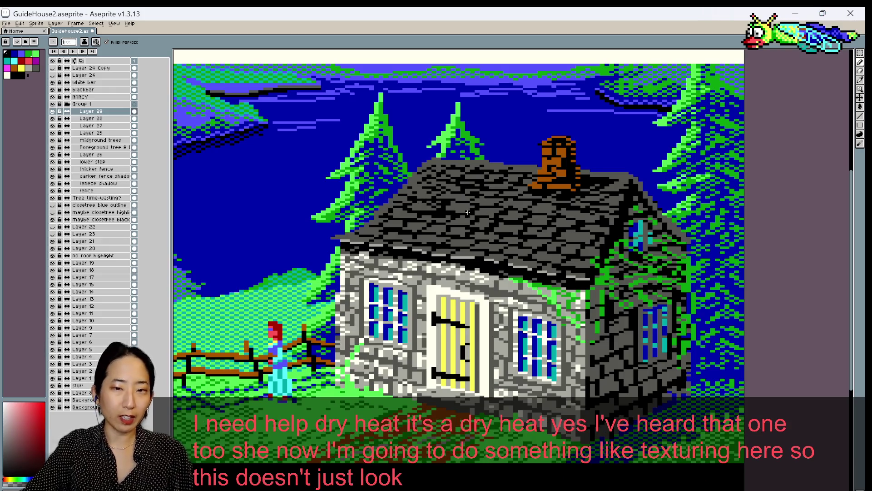
{"action": "key", "text": "]"}
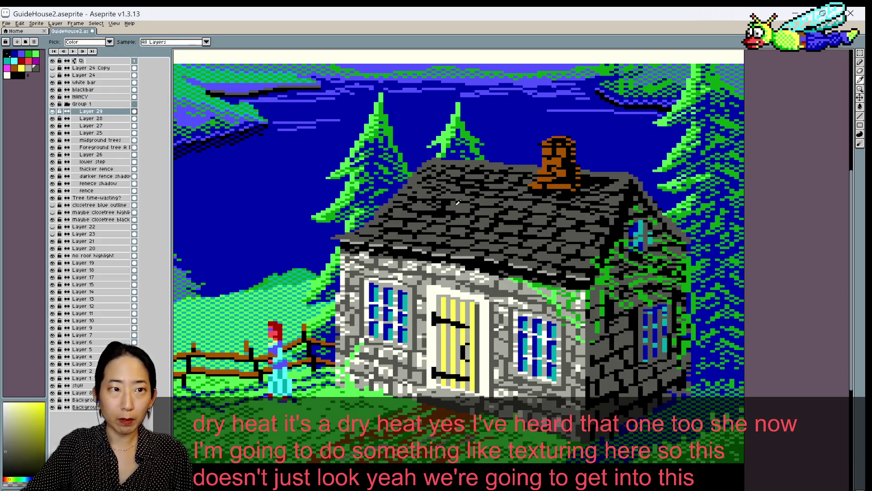
{"action": "key", "text": "["}
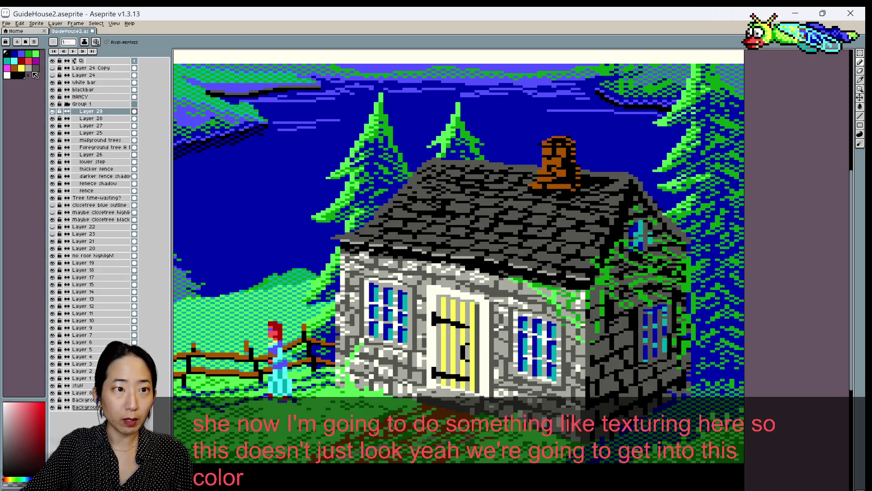
{"action": "left_click", "coordinate": [21, 68]}
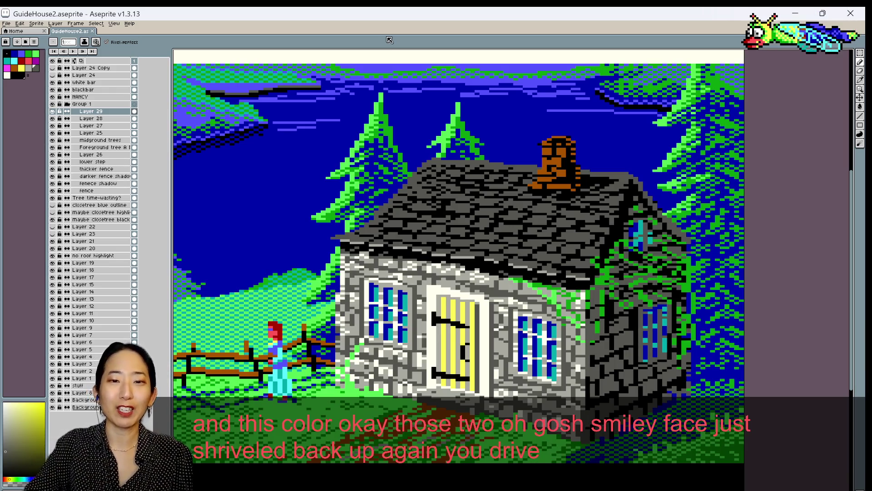
Sample several roof greys and paint darker slate texture marks across the roof
{"action": "scroll", "coordinate": [454, 199], "scroll_direction": "up", "scroll_amount": 1}
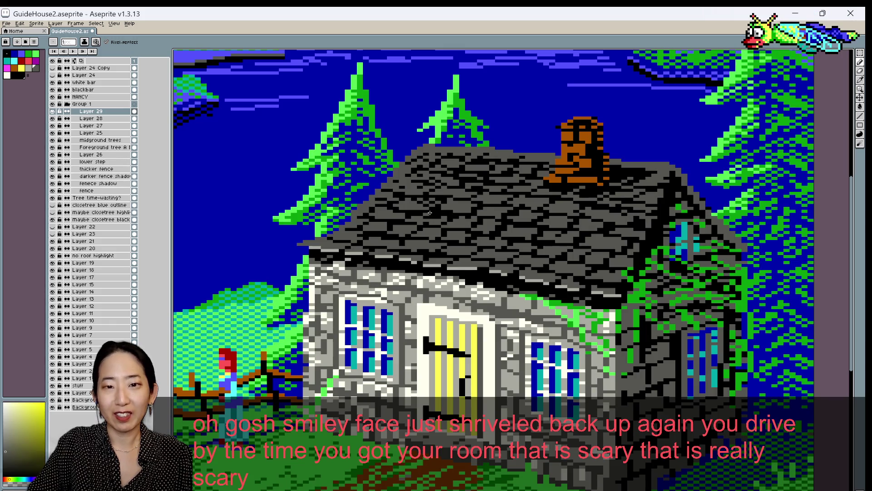
{"action": "left_click", "coordinate": [472, 207], "text": "alt"}
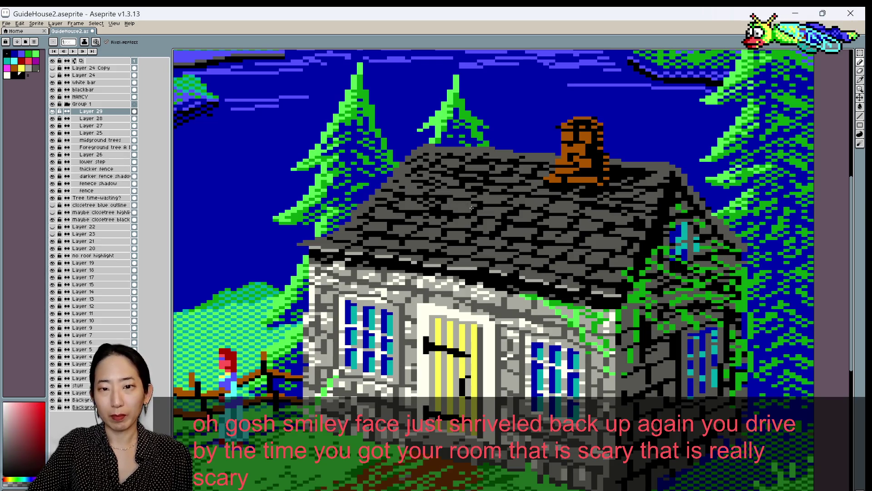
{"action": "left_click", "coordinate": [474, 210], "text": "alt"}
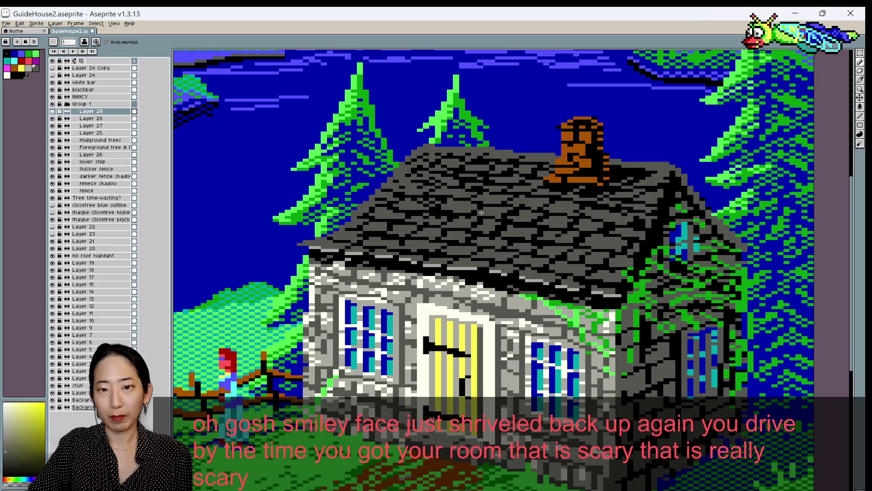
{"action": "left_click", "coordinate": [482, 213], "text": "alt"}
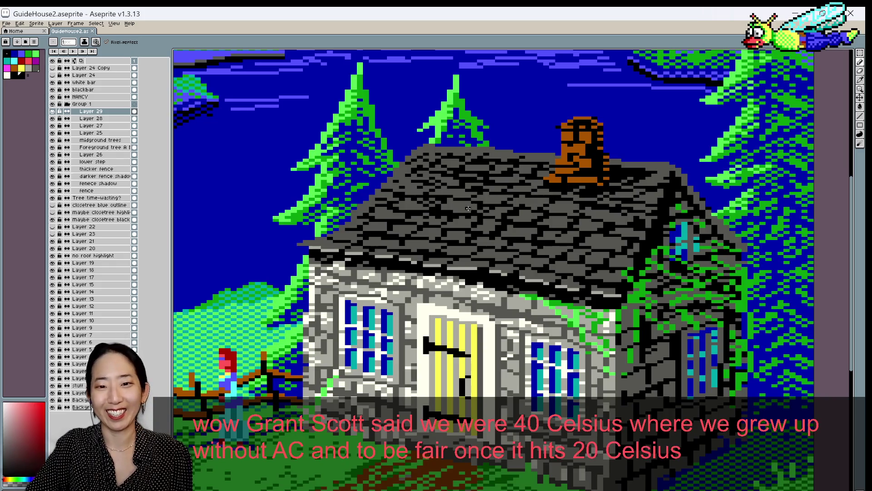
{"action": "left_click", "coordinate": [439, 209], "text": "alt"}
{"action": "left_click", "coordinate": [438, 209]}
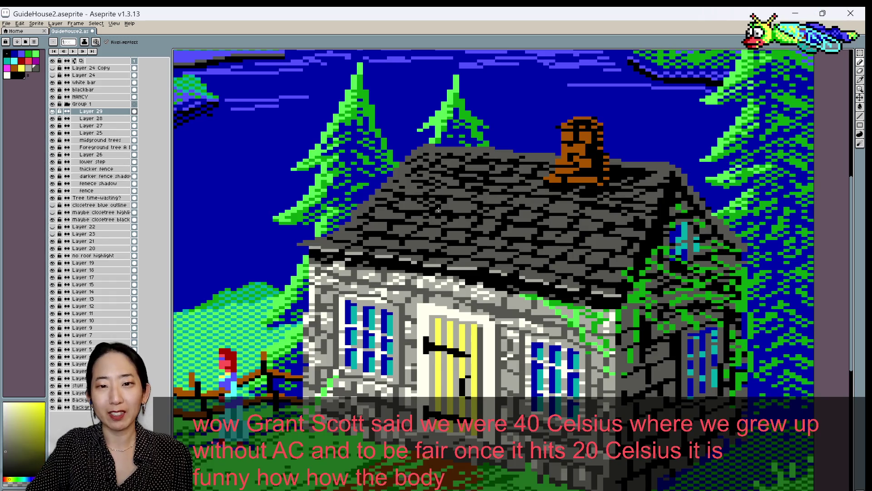
{"action": "left_click", "coordinate": [468, 205], "text": "alt"}
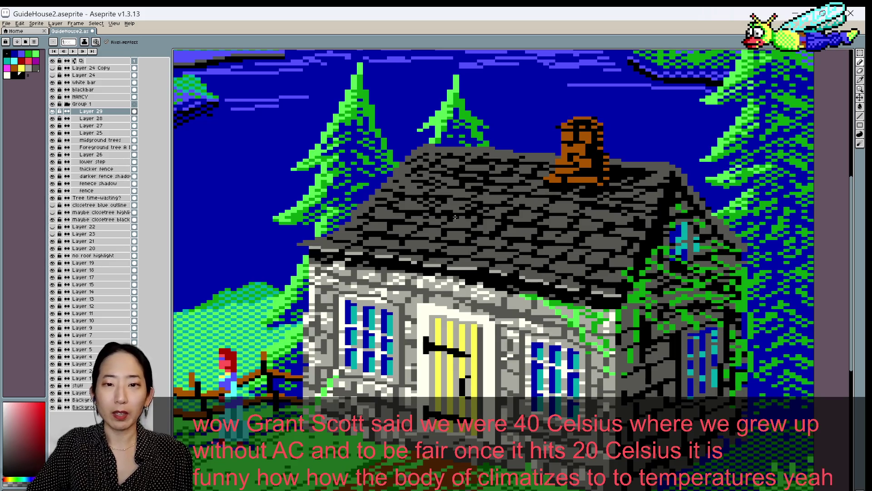
{"action": "left_click", "coordinate": [421, 202], "text": "alt"}
{"action": "scroll", "coordinate": [422, 202], "scroll_direction": "down", "scroll_amount": 1}
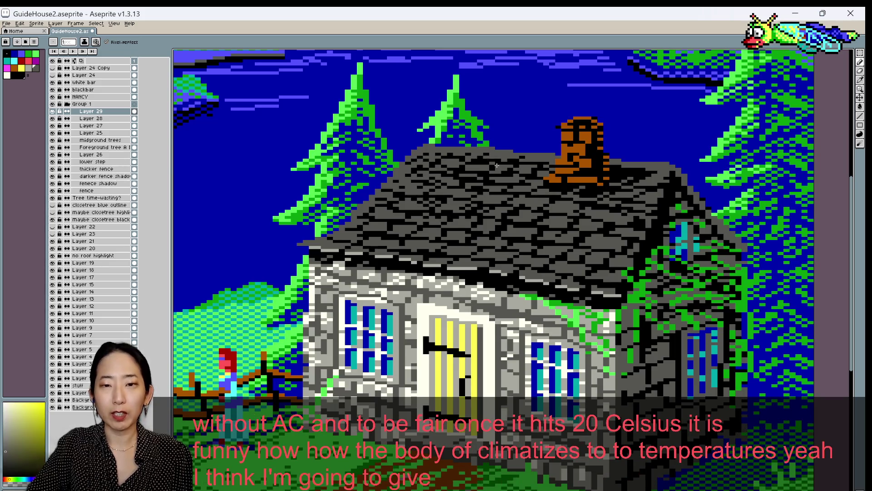
Sample several roof greys, dark and neutral, and dab slate texture pixels, then save
{"action": "scroll", "coordinate": [503, 185], "scroll_direction": "down", "scroll_amount": 1}
{"action": "scroll", "coordinate": [503, 186], "scroll_direction": "up", "scroll_amount": 1}
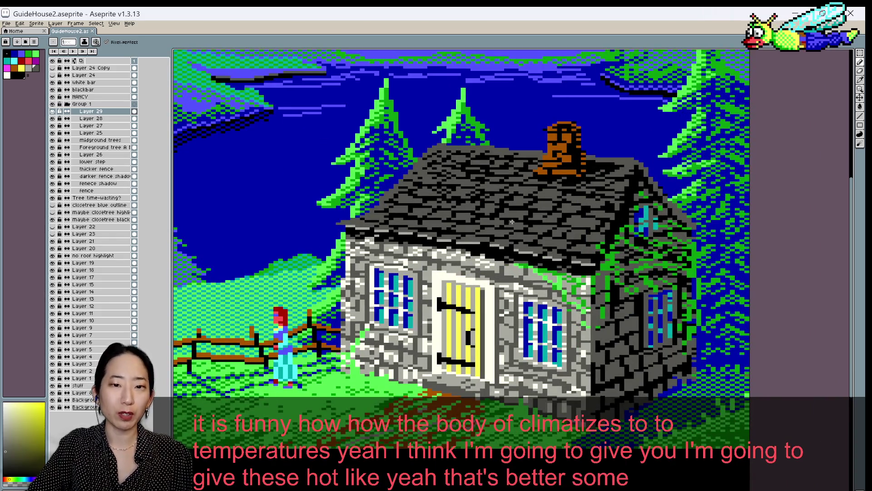
{"action": "left_click", "coordinate": [410, 209], "text": "alt"}
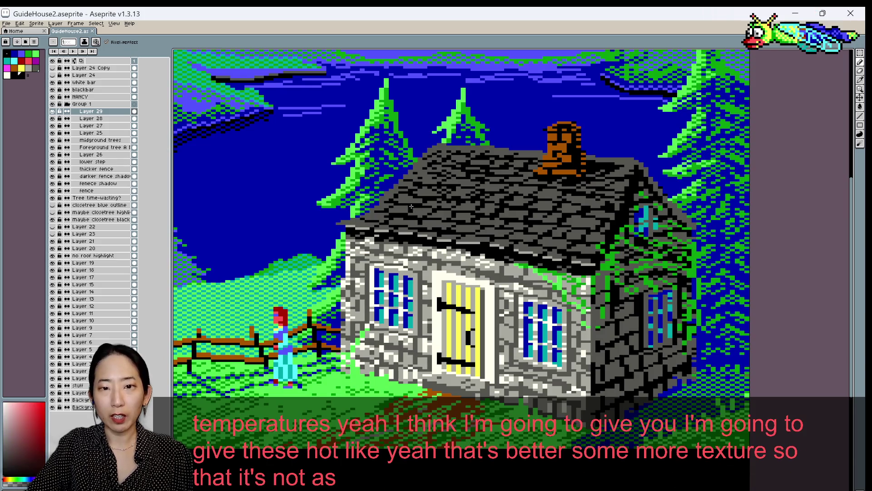
{"action": "left_click", "coordinate": [409, 208], "text": "alt"}
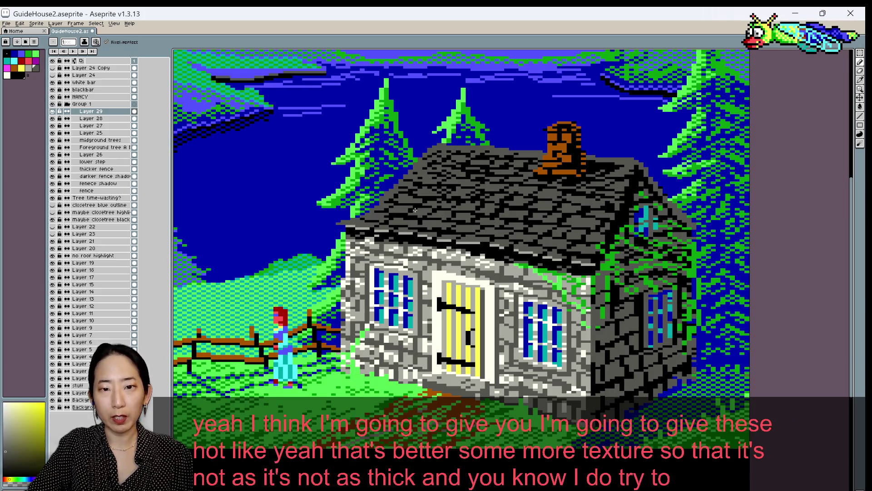
{"action": "left_click", "coordinate": [410, 209], "text": "alt"}
{"action": "left_click", "coordinate": [411, 211], "text": "alt"}
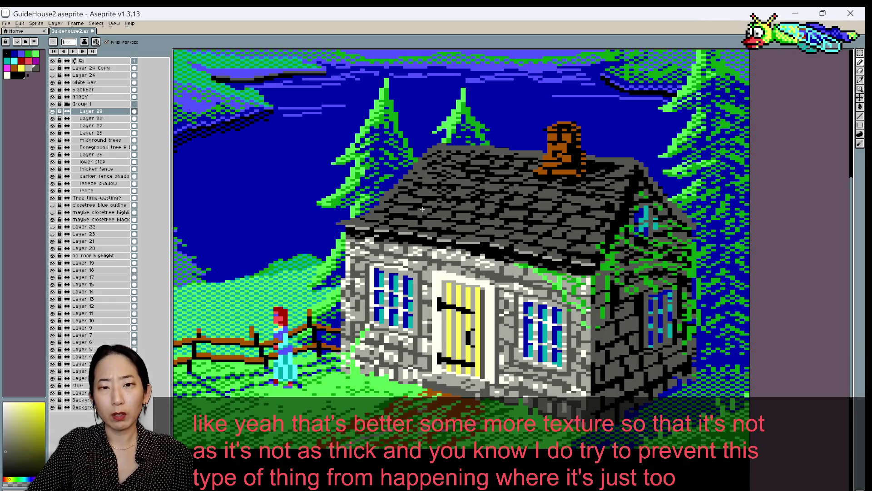
{"action": "left_click", "coordinate": [418, 212], "text": "alt"}
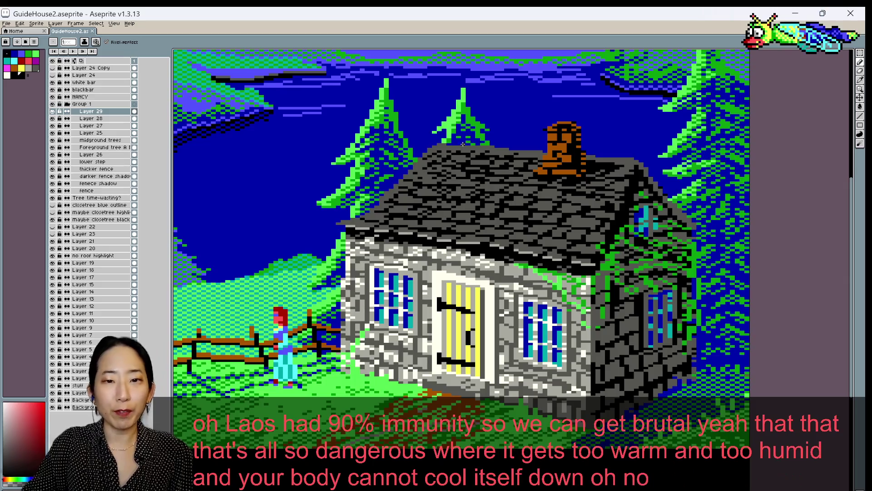
{"action": "left_click", "coordinate": [396, 195], "text": "alt"}
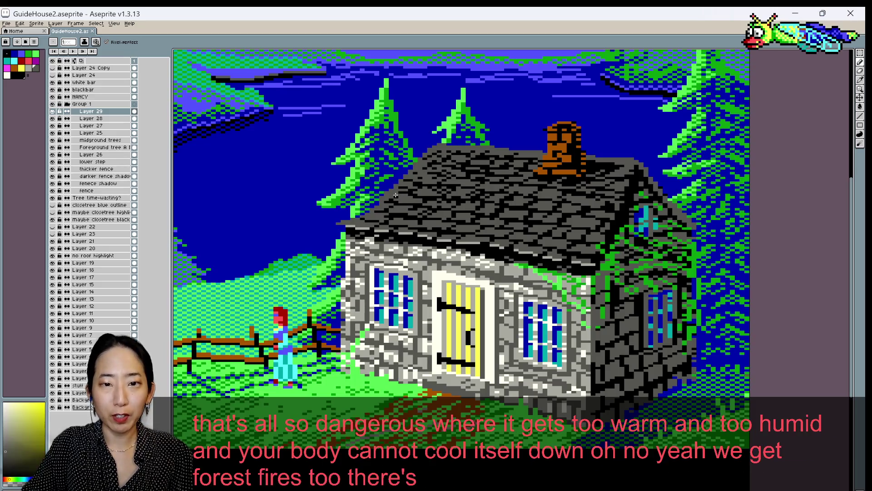
{"action": "left_click", "coordinate": [400, 195], "text": "alt"}
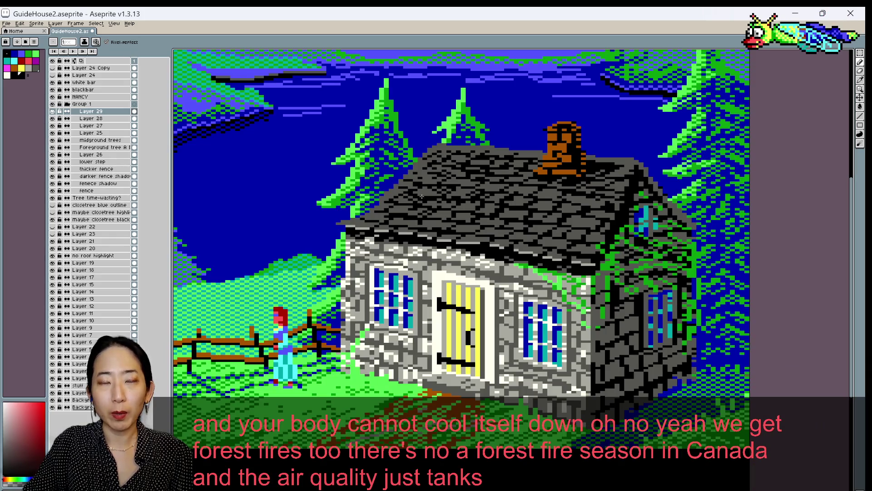
{"action": "key", "text": "ctrl+s"}
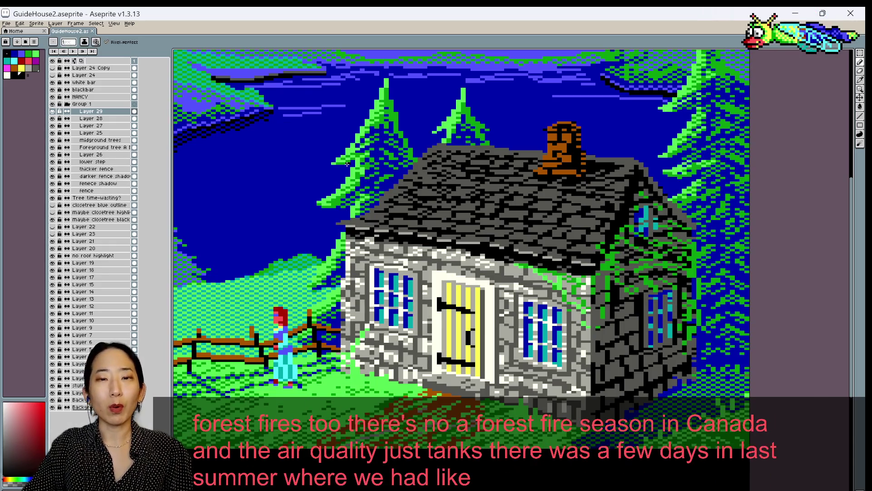
Touch up another slate pixel with a sampled roof grey and save again
{"action": "left_click", "coordinate": [405, 194]}
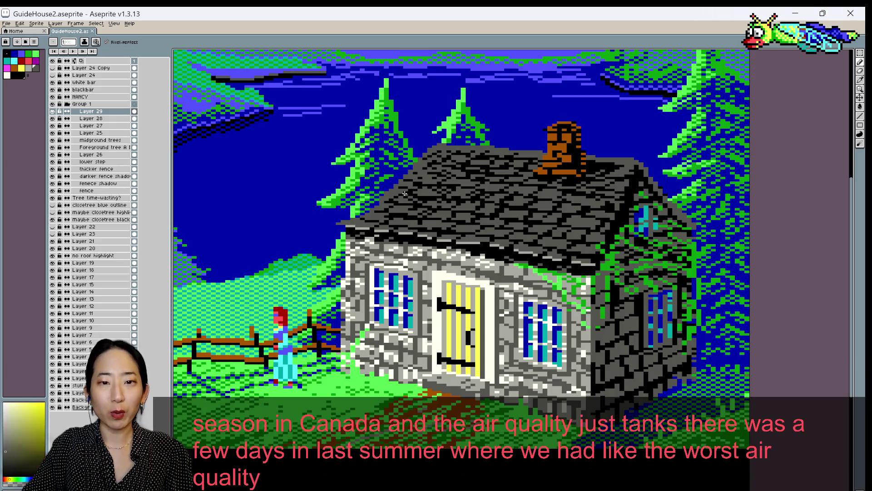
{"action": "left_click", "coordinate": [405, 194], "text": "alt"}
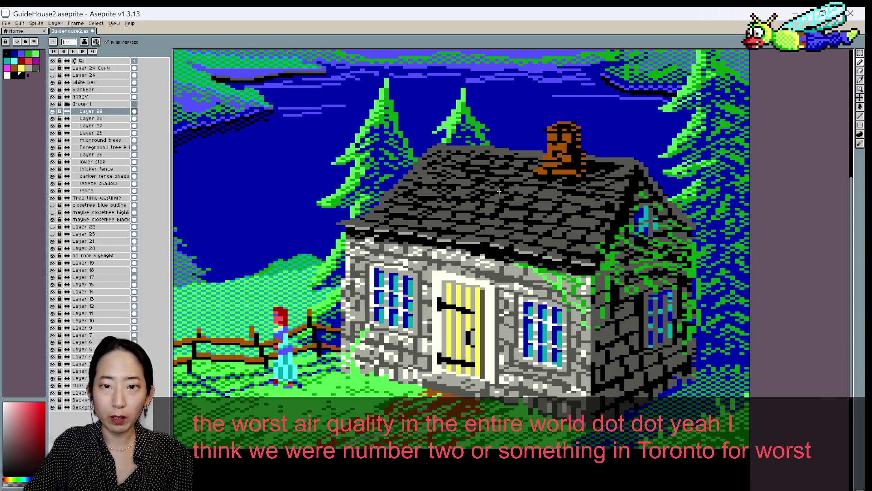
{"action": "key", "text": "ctrl+s"}
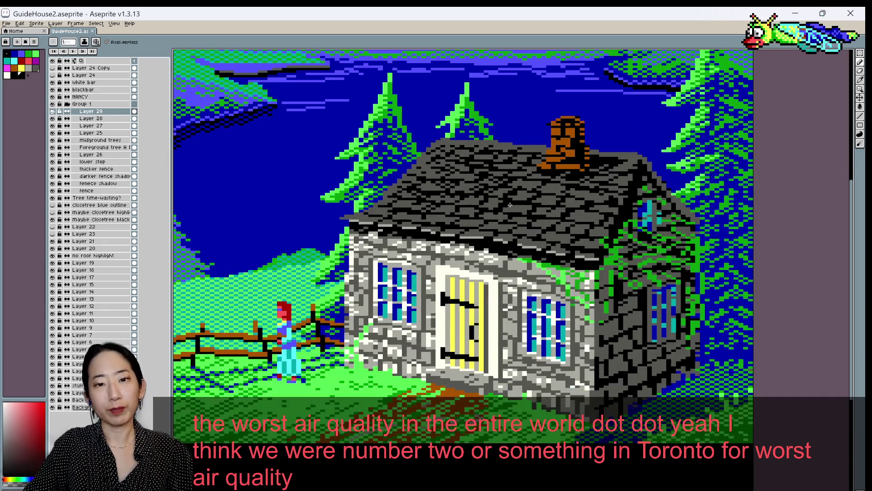
{"action": "left_click", "coordinate": [426, 218], "text": "alt"}
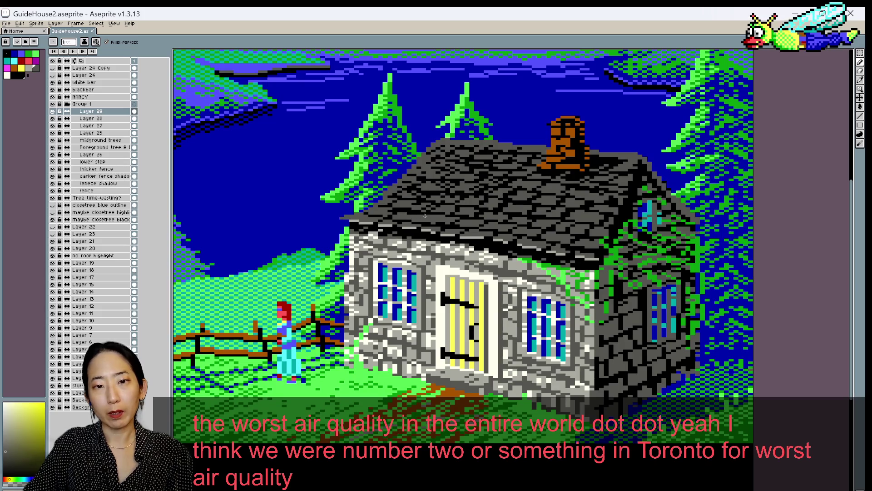
Paint over a few roof pixels with a grey palette swatch for more varied slate texture
{"action": "left_click", "coordinate": [435, 216]}
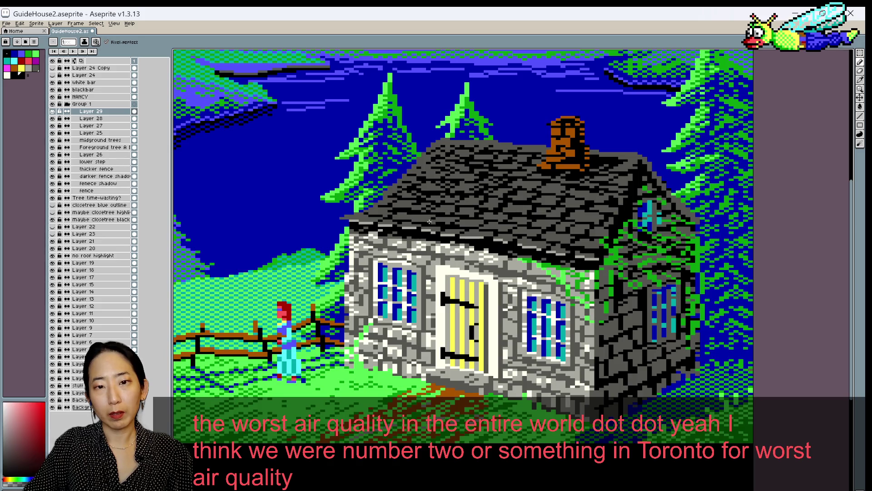
{"action": "left_click", "coordinate": [400, 224], "text": "alt"}
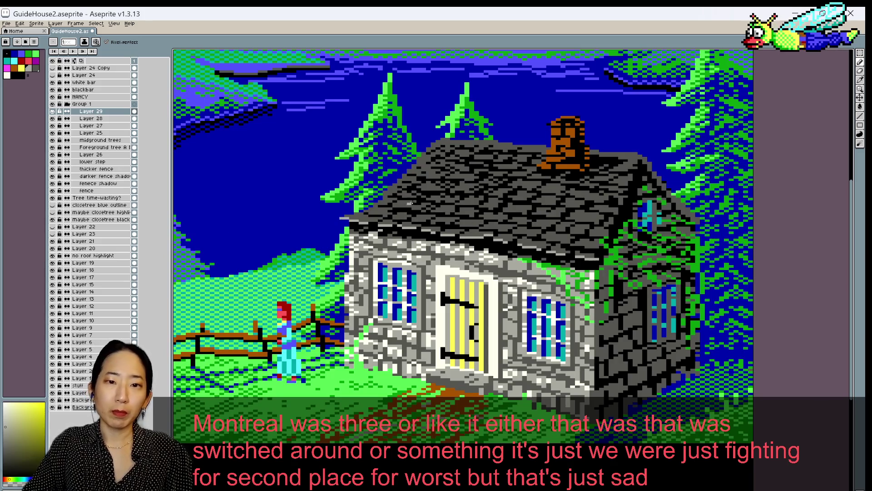
{"action": "right_click", "coordinate": [408, 244]}
{"action": "key", "text": "Escape"}
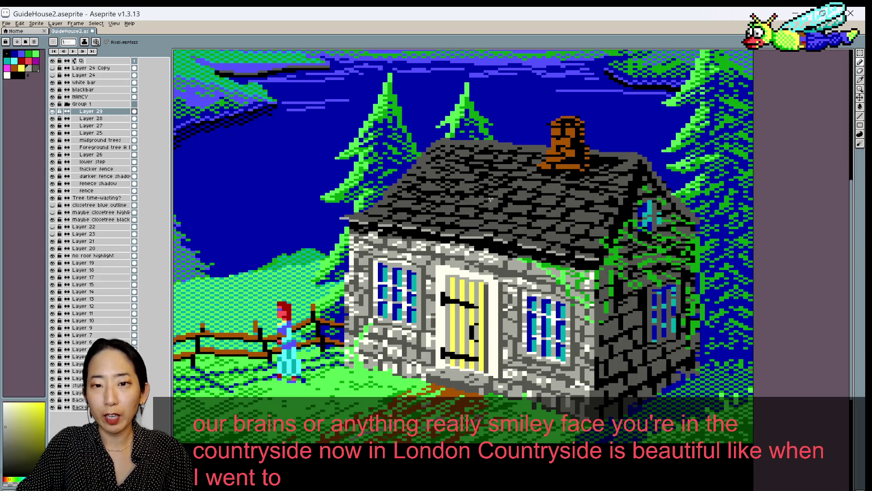
Sample a roof grey with the Eyedropper, add a darker roof spot, and save GuideHouse2.aseprite
{"action": "key", "text": "i"}
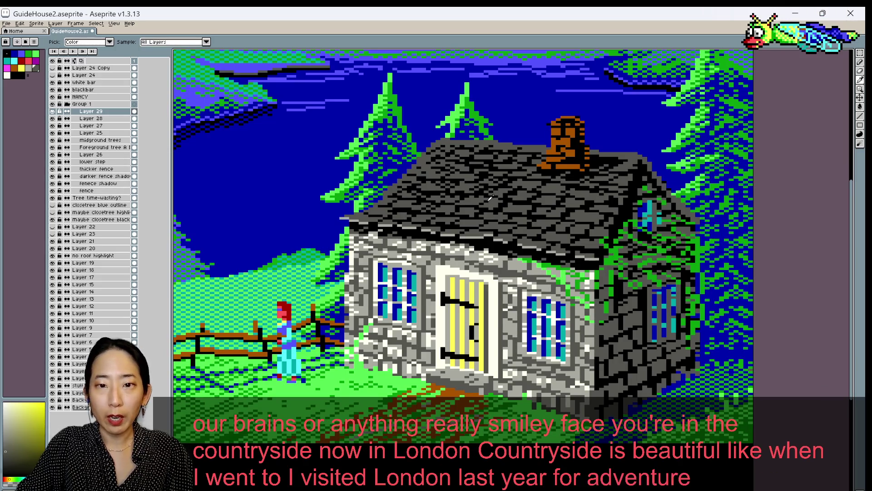
{"action": "left_click", "coordinate": [491, 198]}
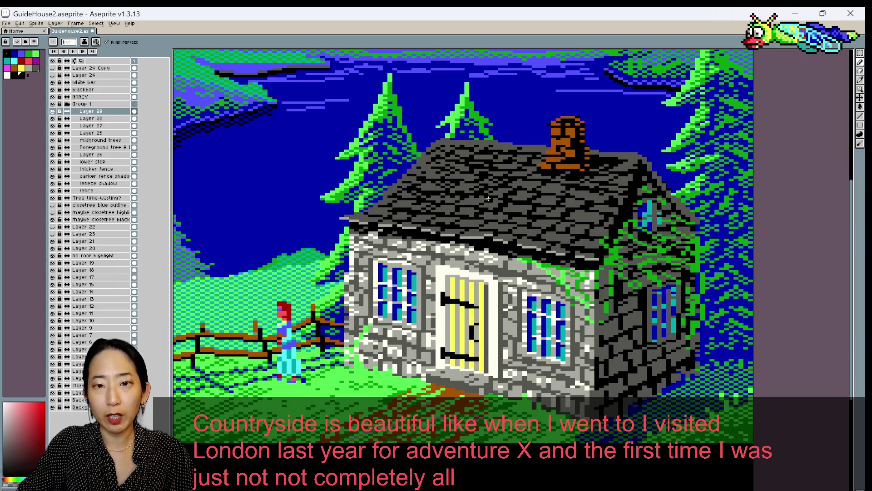
{"action": "key", "text": "ctrl+s"}
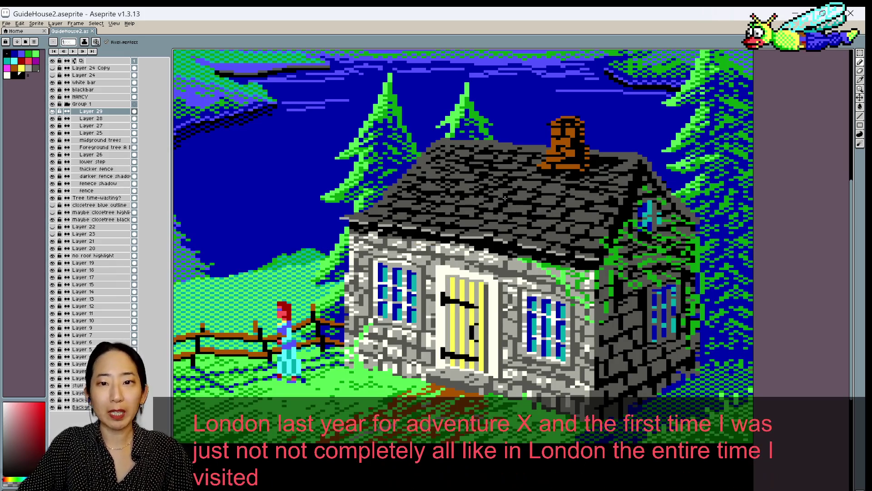
{"action": "left_click", "coordinate": [468, 211]}
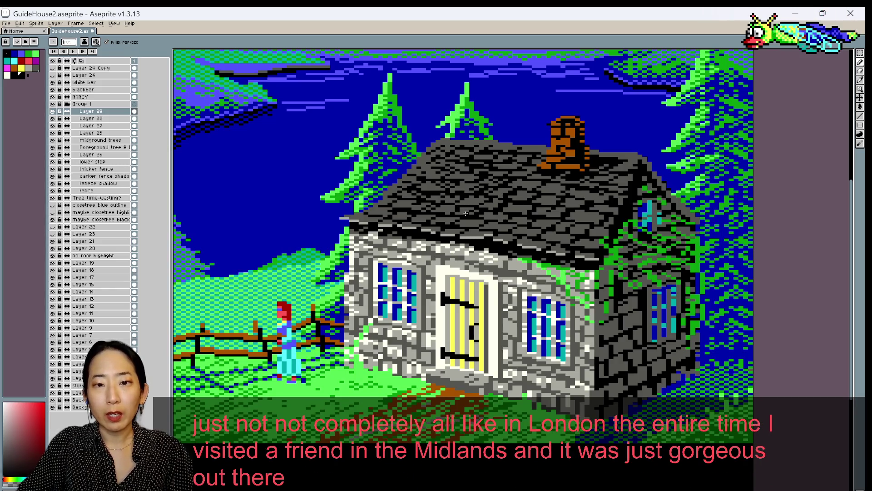
{"action": "key", "text": "ctrl+s"}
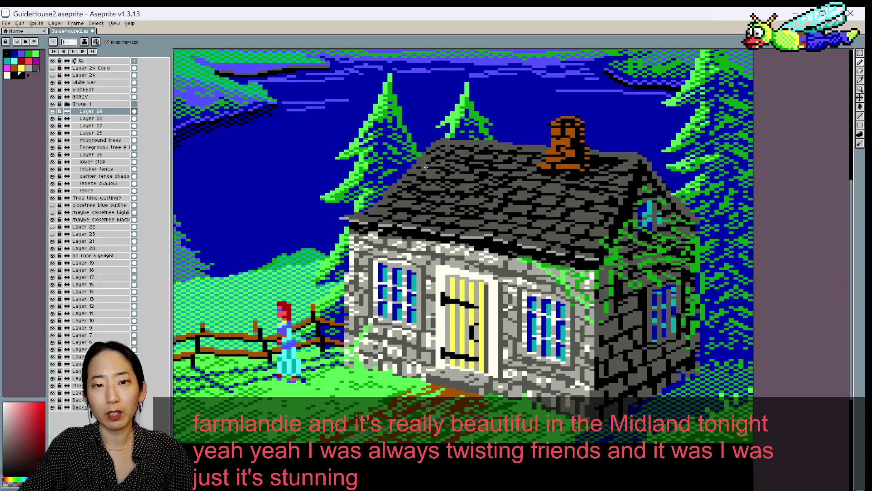
{"action": "scroll", "coordinate": [540, 167], "scroll_direction": "down", "scroll_amount": 1}
{"action": "scroll", "coordinate": [539, 166], "scroll_direction": "up", "scroll_amount": 1}
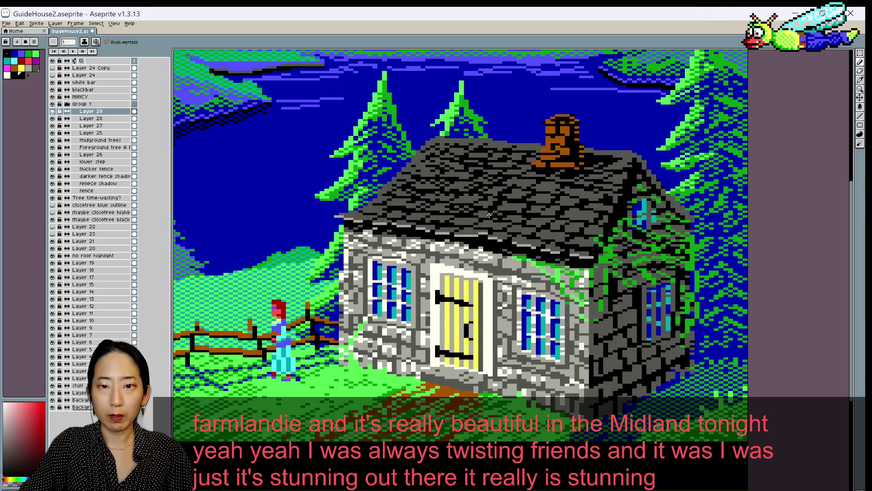
{"action": "scroll", "coordinate": [555, 177], "scroll_direction": "down", "scroll_amount": 1}
{"action": "scroll", "coordinate": [554, 177], "scroll_direction": "down", "scroll_amount": 1}
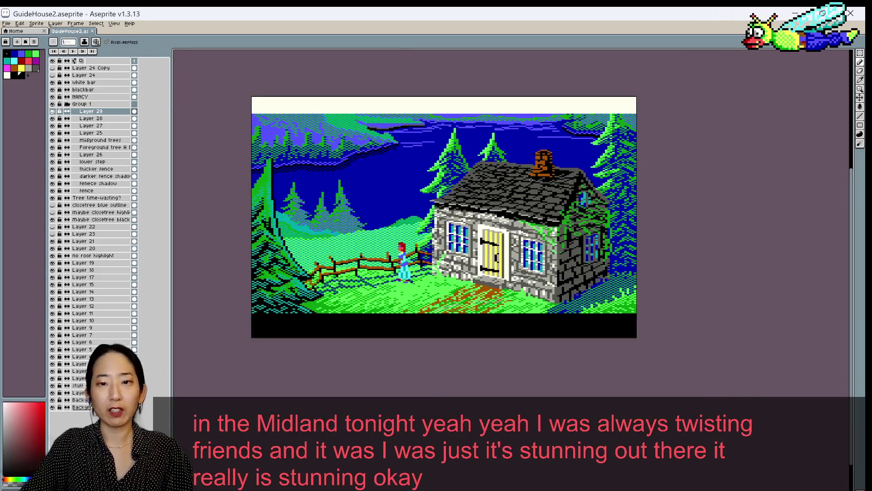
{"action": "scroll", "coordinate": [555, 177], "scroll_direction": "up", "scroll_amount": 1}
{"action": "scroll", "coordinate": [534, 218], "scroll_direction": "up", "scroll_amount": 1}
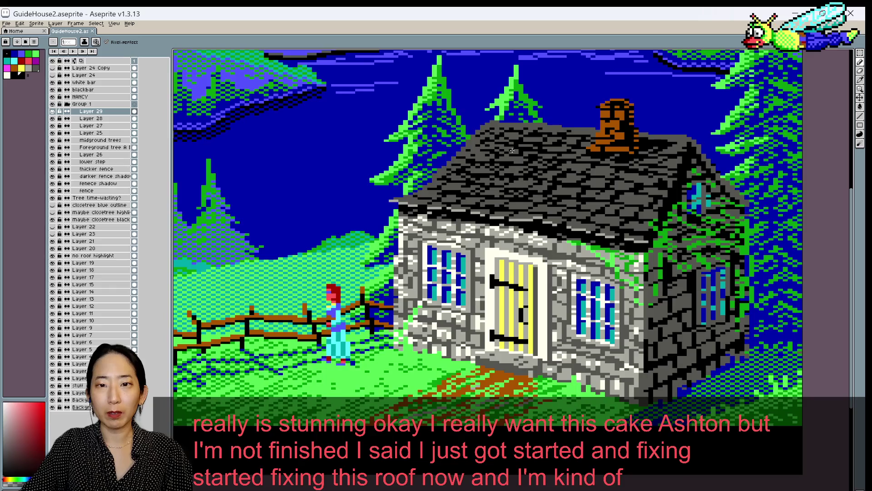
{"action": "scroll", "coordinate": [512, 150], "scroll_direction": "down", "scroll_amount": 1}
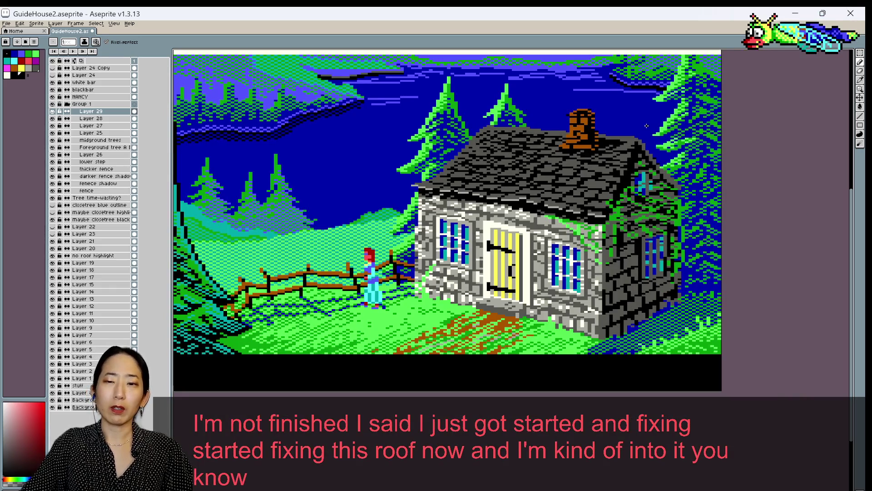
{"action": "key", "text": "v"}
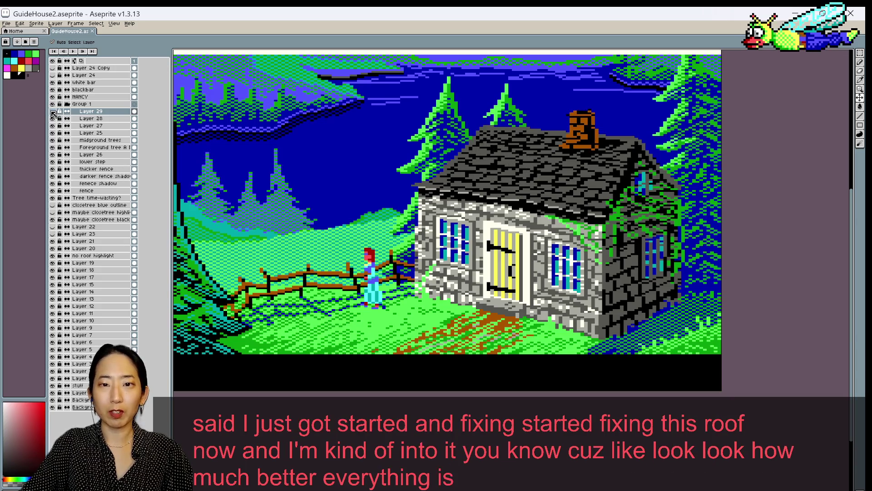
{"action": "left_click", "coordinate": [53, 111]}
{"action": "left_click", "coordinate": [52, 112]}
{"action": "left_click", "coordinate": [53, 111]}
{"action": "left_click", "coordinate": [52, 111]}
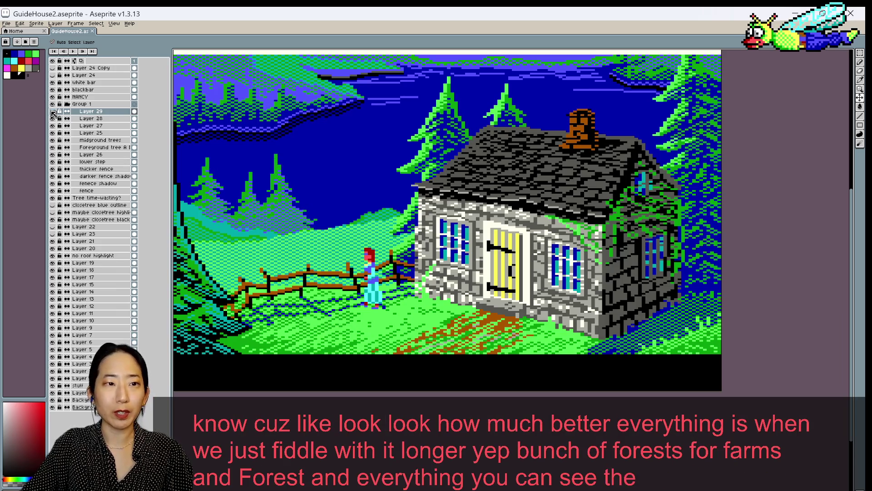
Zoom in on the cottage, save GuideHouse2.aseprite, then zoom back out to the full scene
{"action": "scroll", "coordinate": [579, 188], "scroll_direction": "up", "scroll_amount": 1}
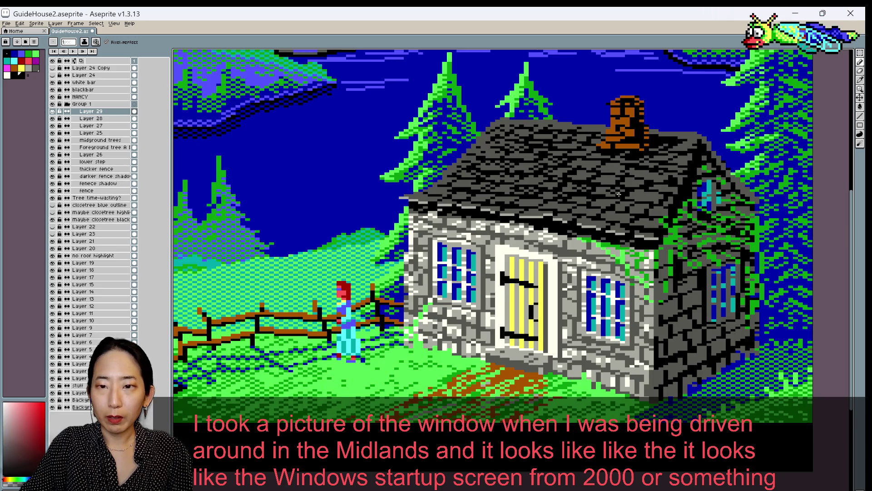
{"action": "key", "text": "ctrl+s"}
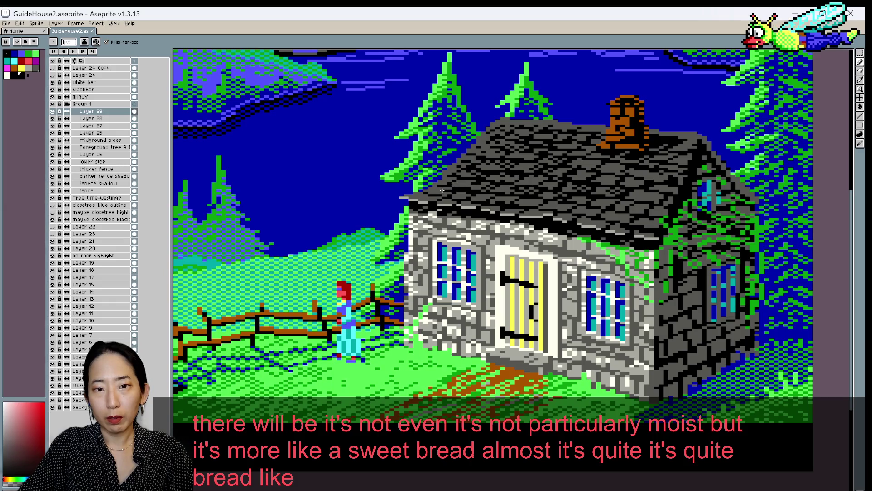
{"action": "key", "text": "ctrl+s"}
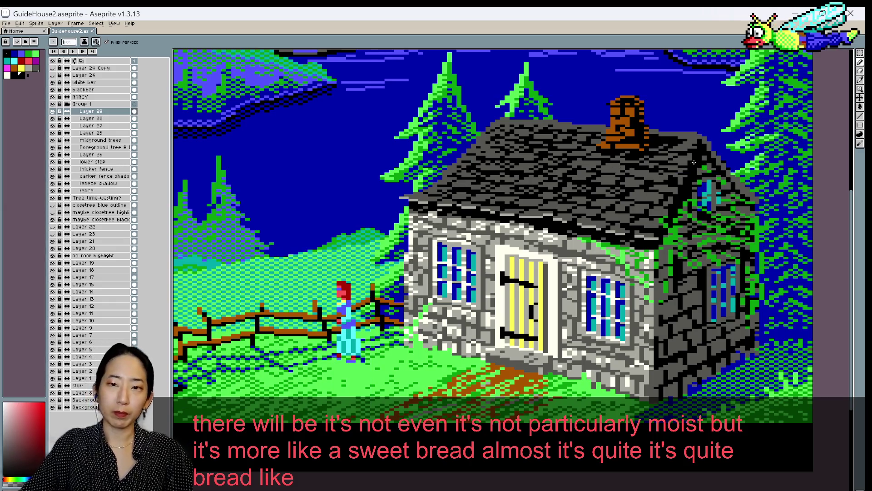
{"action": "scroll", "coordinate": [701, 168], "scroll_direction": "down", "scroll_amount": 2}
{"action": "scroll", "coordinate": [608, 238], "scroll_direction": "up", "scroll_amount": 1}
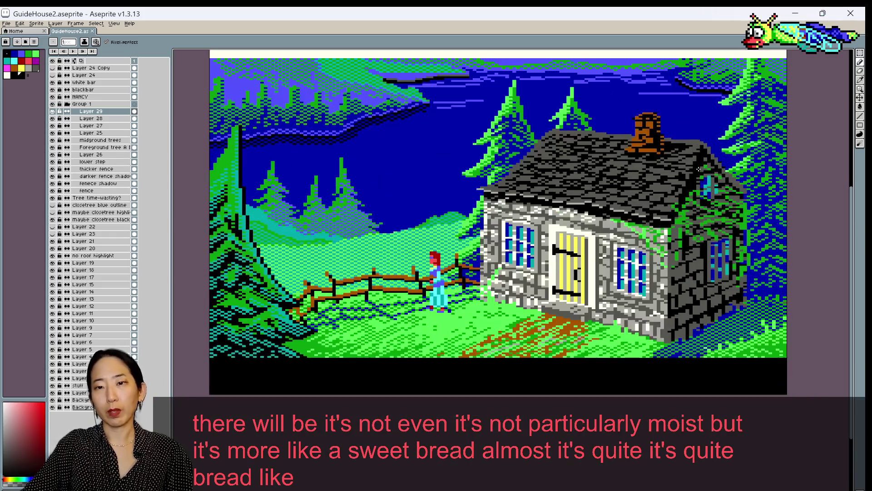
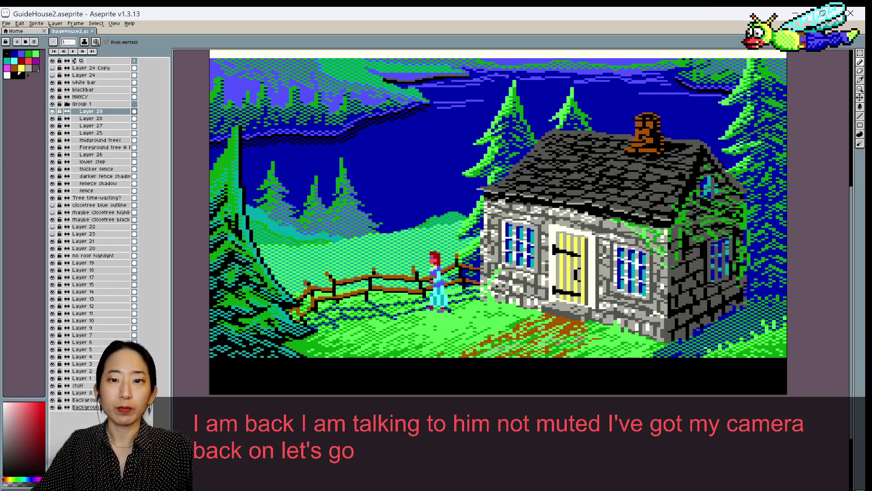
Zoom out to the whole scene and back in, paint a pixel on the grey roof, and sample a roof shade
{"action": "key", "text": "minus"}
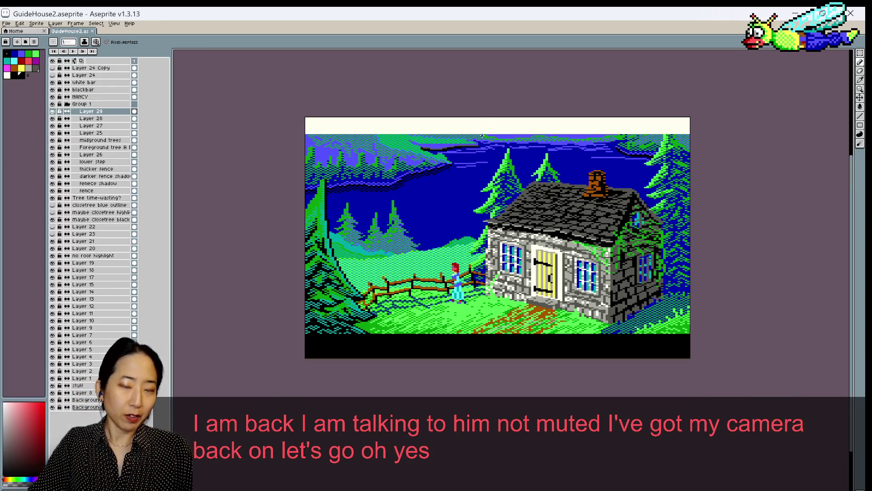
{"action": "scroll", "coordinate": [580, 201], "scroll_direction": "up", "scroll_amount": 1}
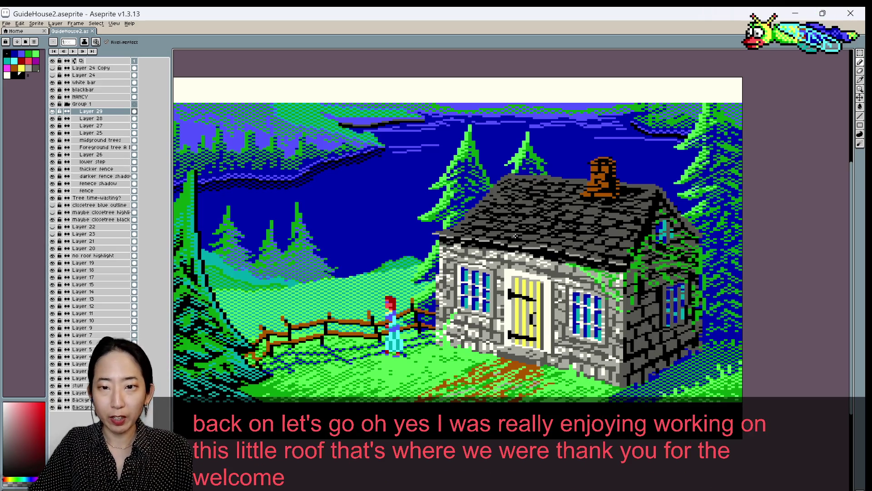
{"action": "left_click", "coordinate": [520, 237]}
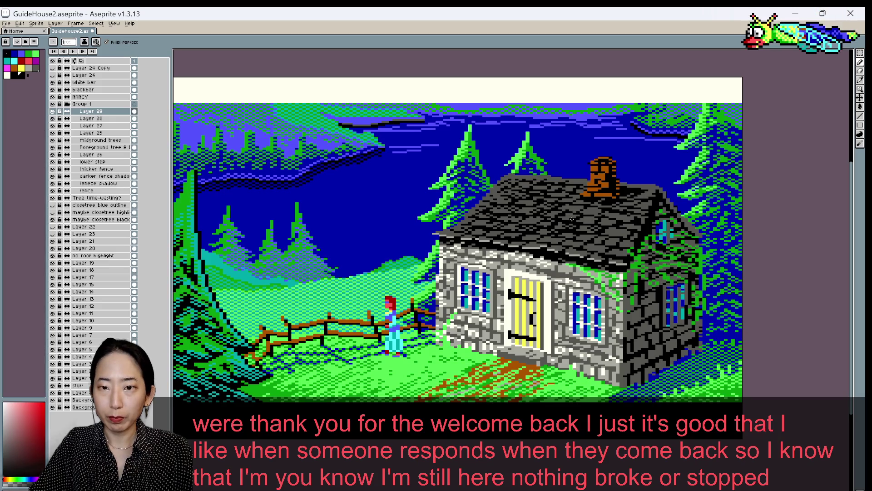
{"action": "left_click", "coordinate": [575, 218], "text": "alt"}
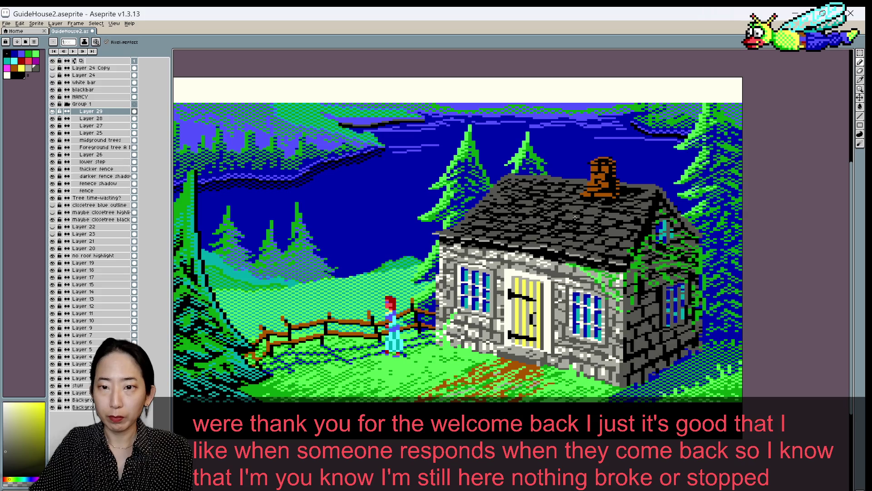
{"action": "scroll", "coordinate": [579, 216], "scroll_direction": "up", "scroll_amount": 1}
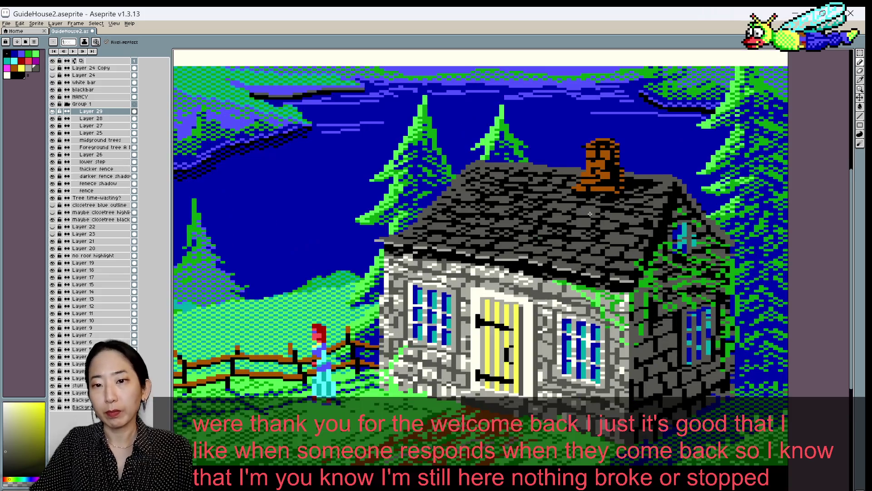
Sample several light and dark shades from the roof shingles as the drawing colour
{"action": "left_click", "coordinate": [570, 217], "text": "alt"}
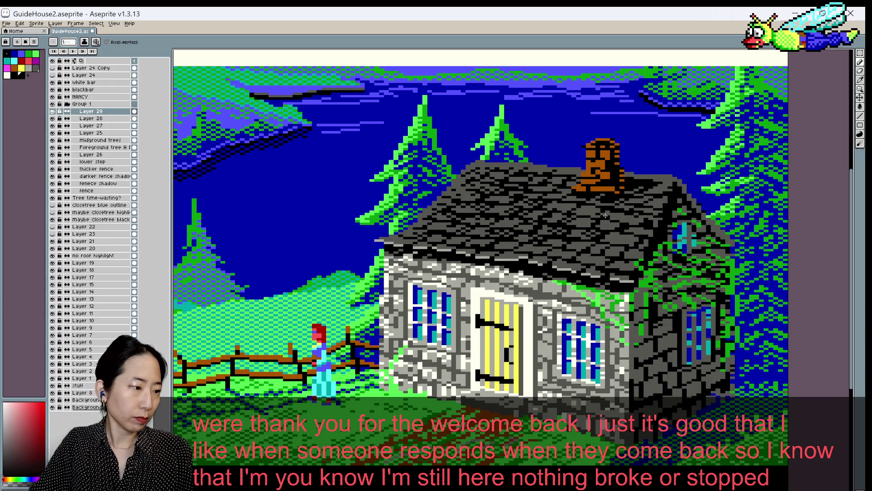
{"action": "left_click", "coordinate": [621, 226], "text": "alt"}
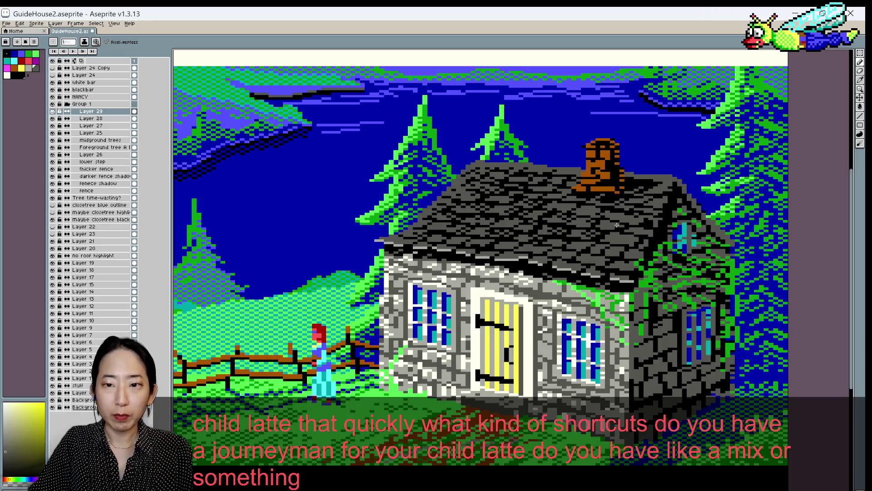
{"action": "left_click", "coordinate": [617, 226], "text": "alt"}
{"action": "left_click", "coordinate": [618, 226], "text": "alt"}
{"action": "left_click", "coordinate": [618, 226], "text": "alt"}
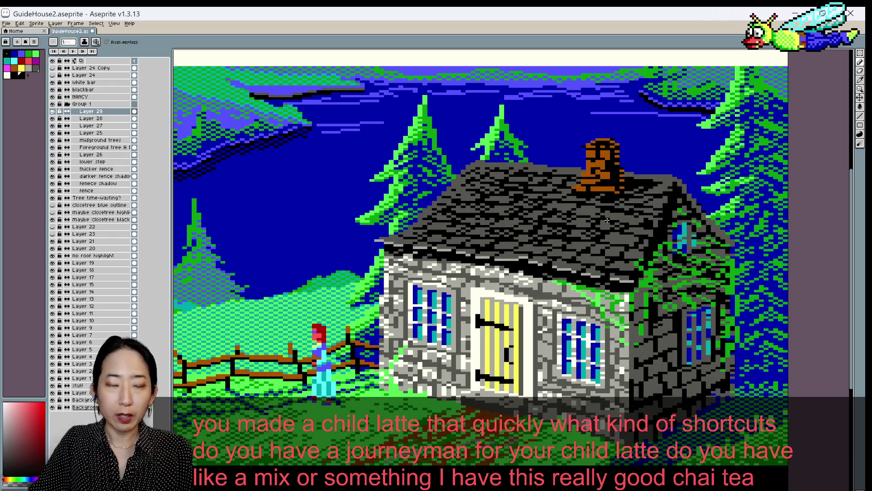
Paint a shingle pixel with the pencil, save GuideHouse2, sample two more roof colours and undo
{"action": "key", "text": "v"}
{"action": "key", "text": "b"}
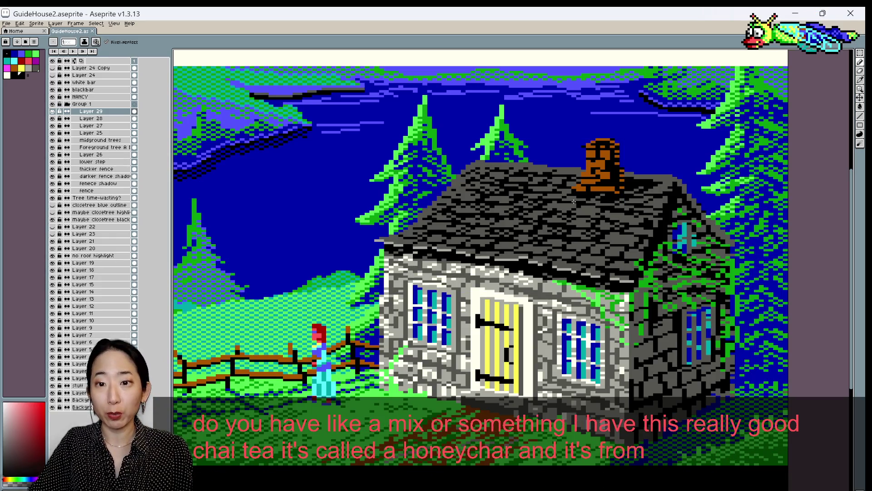
{"action": "left_click", "coordinate": [593, 201]}
{"action": "key", "text": "ctrl+s"}
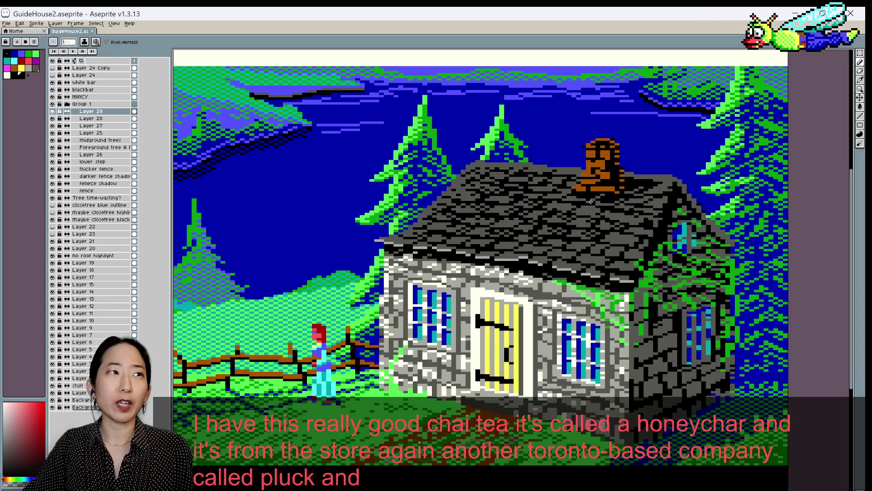
{"action": "left_click", "coordinate": [601, 223], "text": "alt"}
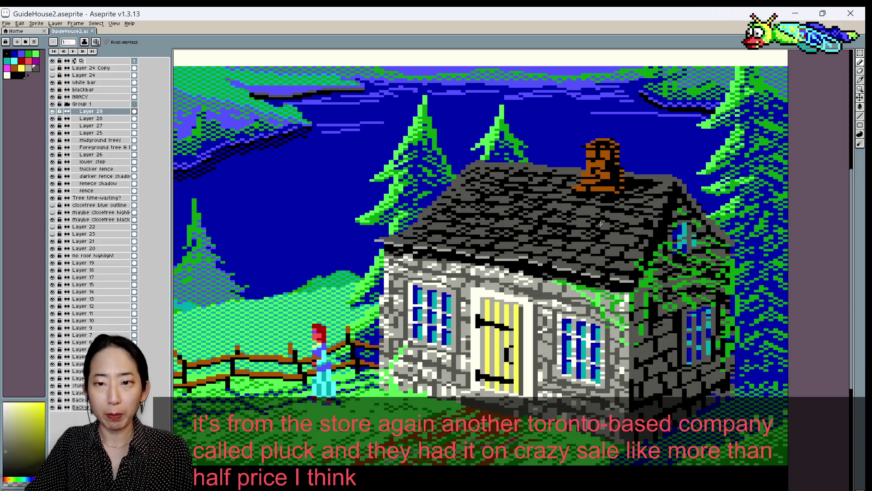
{"action": "left_click", "coordinate": [592, 226], "text": "alt"}
{"action": "key", "text": "ctrl+z"}
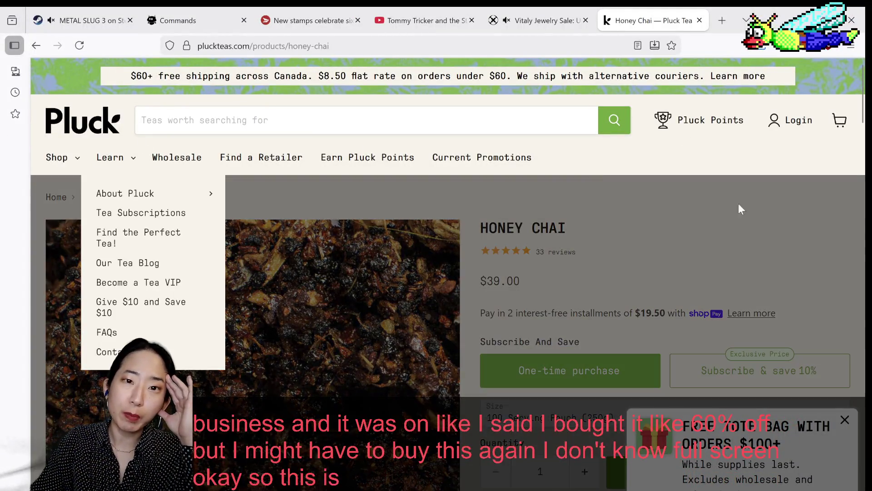
Scroll the Honey Chai page and dismiss the free tote bag promotion
{"action": "scroll", "coordinate": [748, 237], "scroll_direction": "down", "scroll_amount": 2}
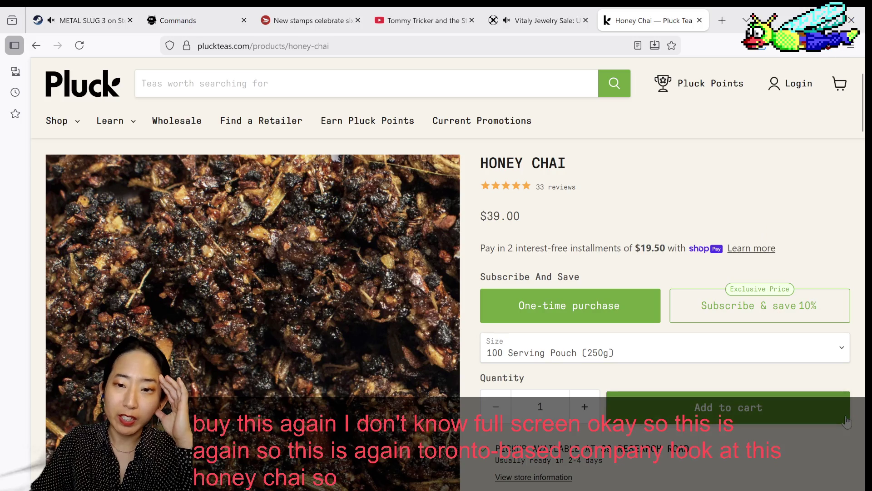
{"action": "left_click", "coordinate": [845, 421]}
{"action": "scroll", "coordinate": [551, 279], "scroll_direction": "down", "scroll_amount": 5}
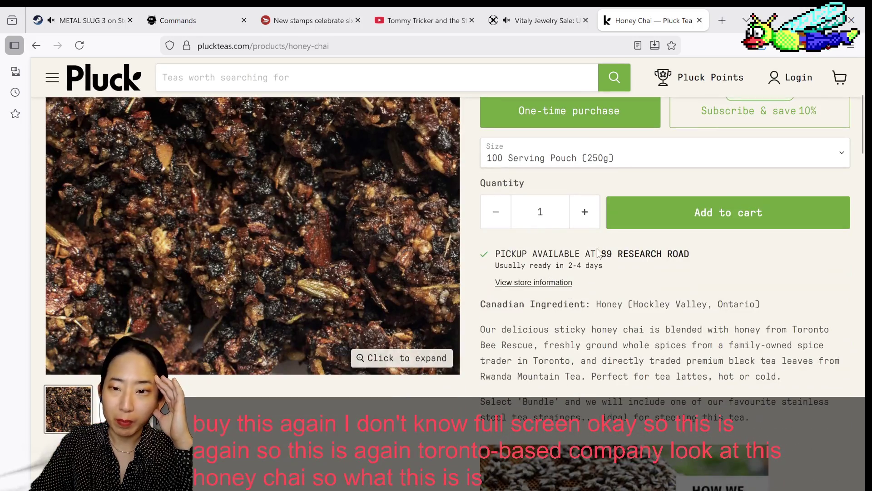
{"action": "scroll", "coordinate": [594, 314], "scroll_direction": "up", "scroll_amount": 2}
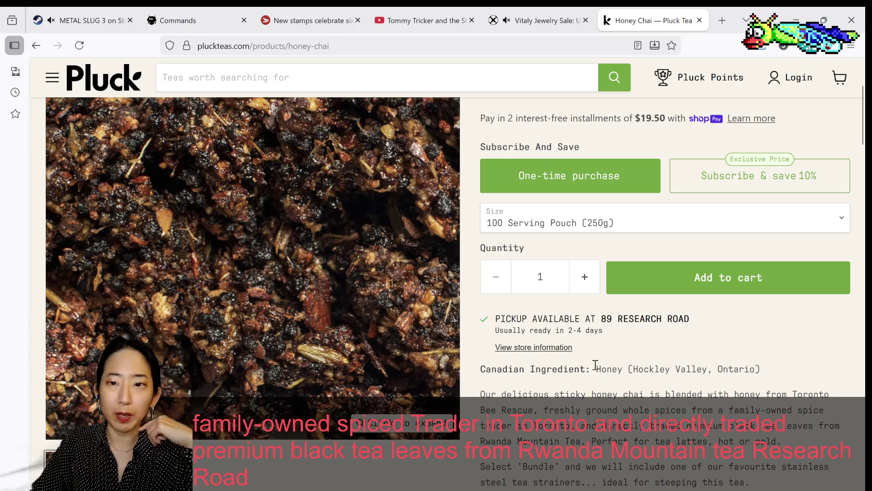
Scroll up and down the Honey Chai page, settling near the title and price
{"action": "scroll", "coordinate": [597, 369], "scroll_direction": "up", "scroll_amount": 1}
{"action": "scroll", "coordinate": [594, 365], "scroll_direction": "up", "scroll_amount": 2}
{"action": "scroll", "coordinate": [595, 363], "scroll_direction": "down", "scroll_amount": 5}
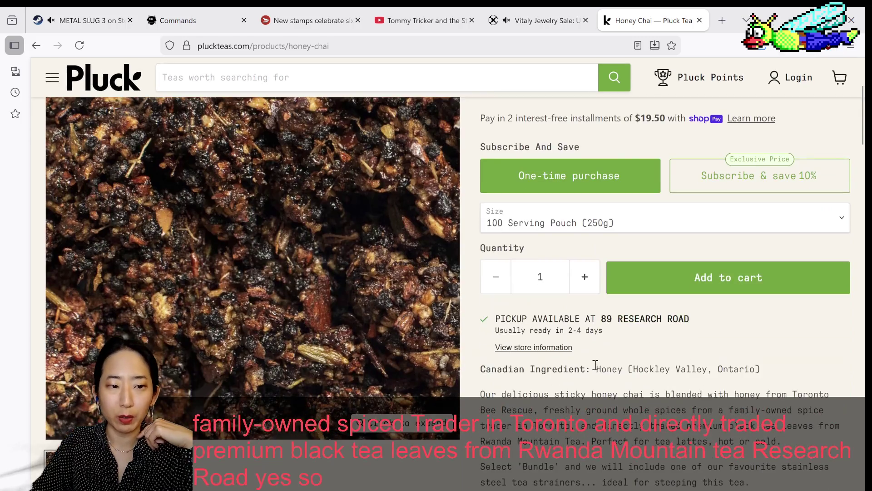
{"action": "scroll", "coordinate": [595, 365], "scroll_direction": "down", "scroll_amount": 3}
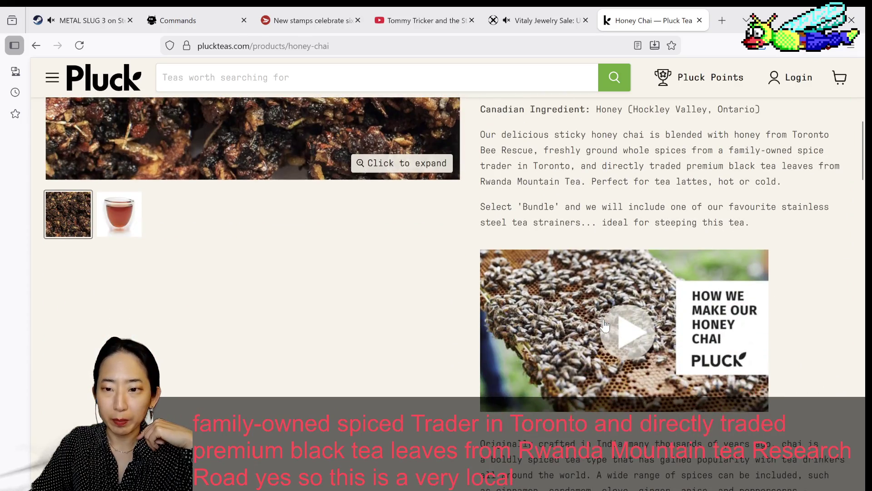
{"action": "scroll", "coordinate": [604, 323], "scroll_direction": "down", "scroll_amount": 4}
{"action": "scroll", "coordinate": [604, 324], "scroll_direction": "up", "scroll_amount": 4}
{"action": "scroll", "coordinate": [605, 324], "scroll_direction": "down", "scroll_amount": 6}
{"action": "scroll", "coordinate": [604, 323], "scroll_direction": "down", "scroll_amount": 5}
{"action": "scroll", "coordinate": [605, 323], "scroll_direction": "down", "scroll_amount": 3}
{"action": "scroll", "coordinate": [605, 324], "scroll_direction": "up", "scroll_amount": 3}
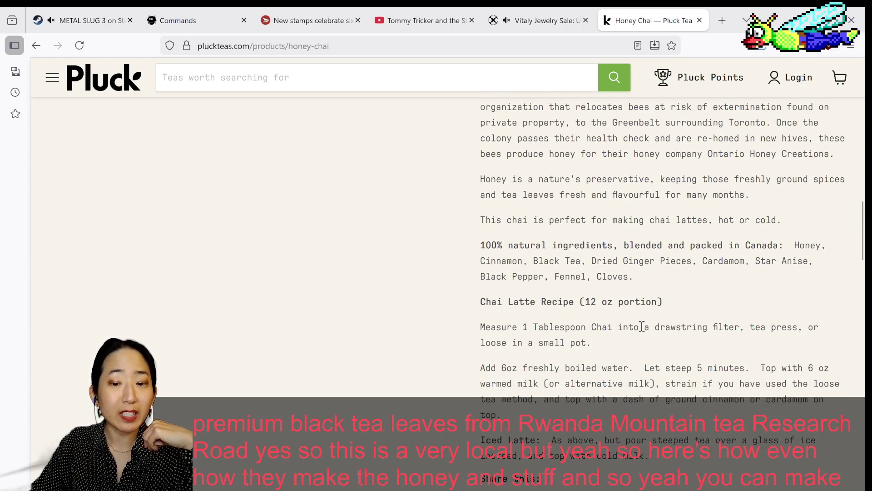
{"action": "scroll", "coordinate": [469, 332], "scroll_direction": "up", "scroll_amount": 6}
{"action": "scroll", "coordinate": [469, 332], "scroll_direction": "up", "scroll_amount": 4}
{"action": "scroll", "coordinate": [468, 327], "scroll_direction": "up", "scroll_amount": 6}
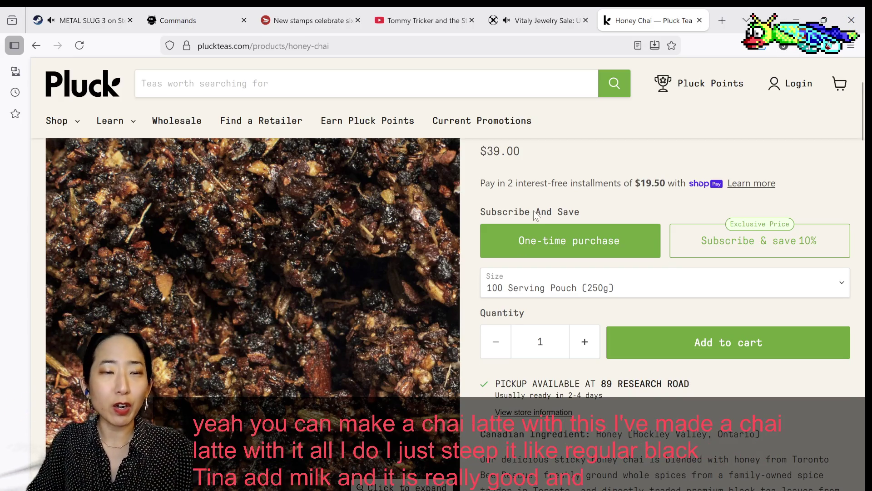
{"action": "scroll", "coordinate": [535, 214], "scroll_direction": "up", "scroll_amount": 3}
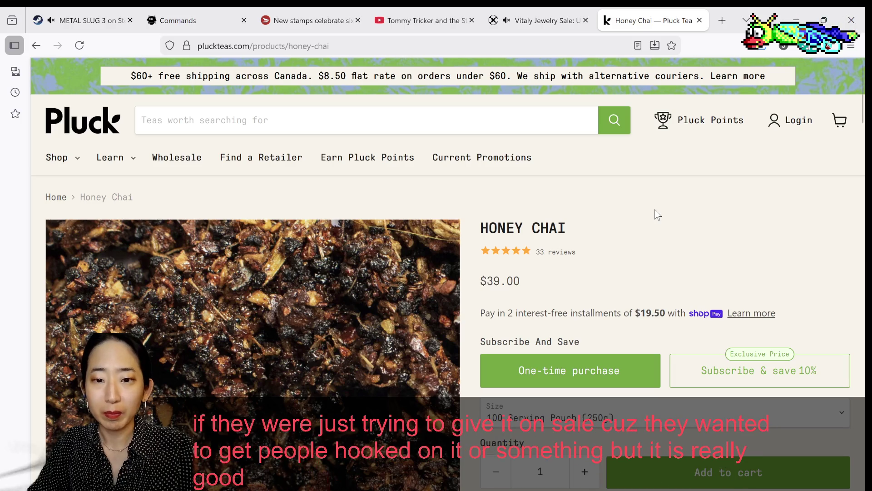
{"action": "scroll", "coordinate": [655, 210], "scroll_direction": "down", "scroll_amount": 2}
{"action": "scroll", "coordinate": [655, 210], "scroll_direction": "down", "scroll_amount": 2}
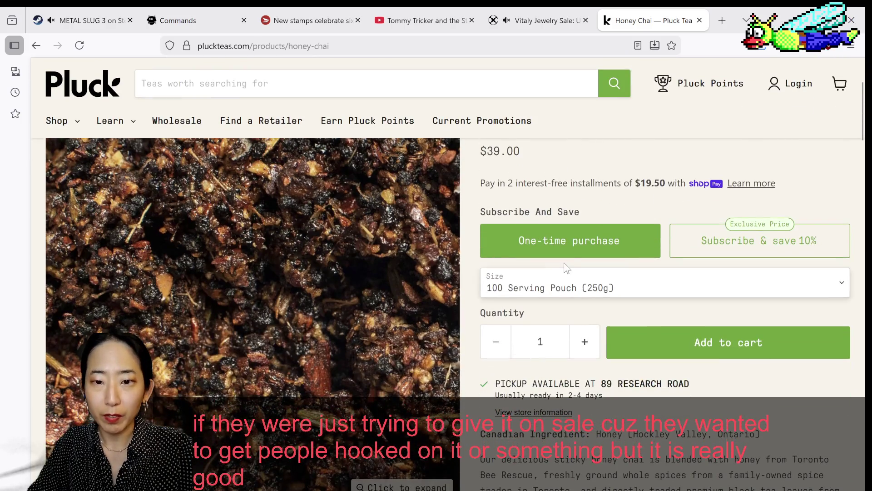
{"action": "scroll", "coordinate": [579, 272], "scroll_direction": "up", "scroll_amount": 2}
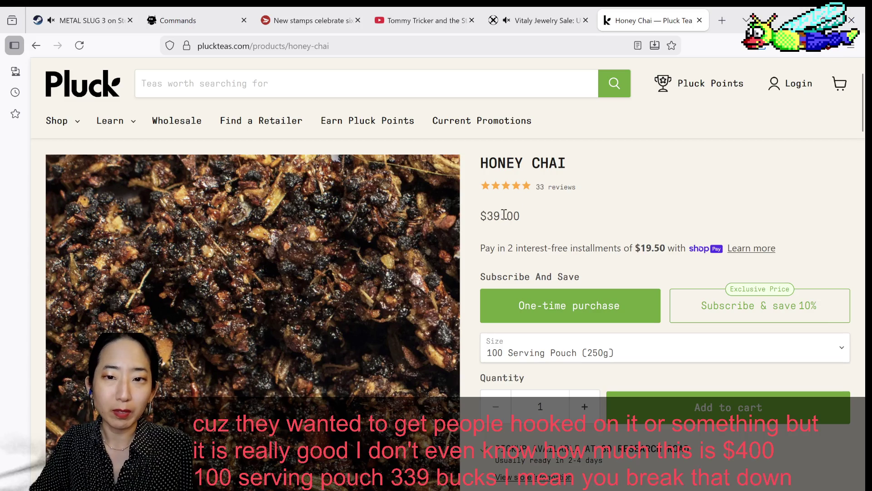
Keep the 100 Serving Pouch (250g) size, browse the page, then return to the cottage artwork
{"action": "left_click", "coordinate": [636, 361]}
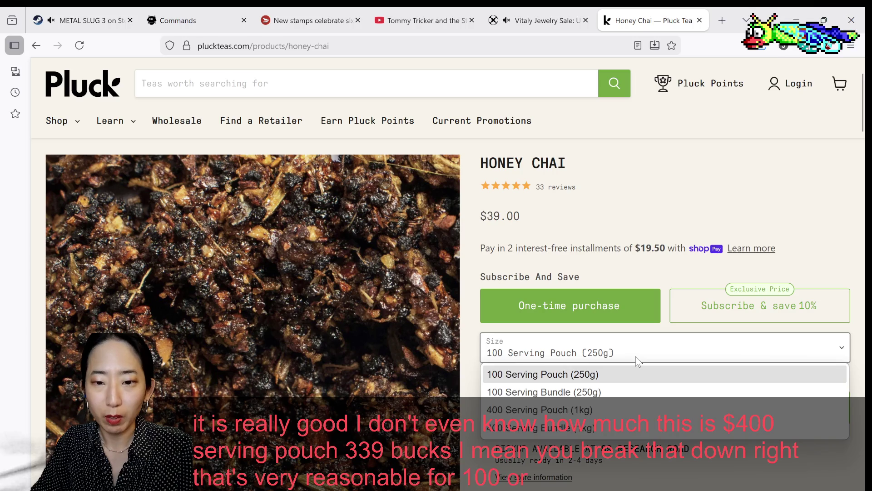
{"action": "left_click", "coordinate": [631, 249]}
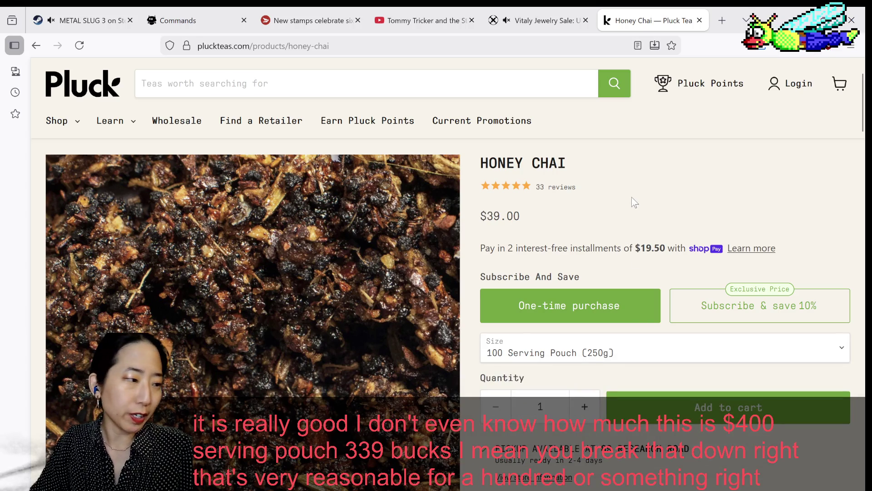
{"action": "scroll", "coordinate": [635, 202], "scroll_direction": "down", "scroll_amount": 5}
{"action": "scroll", "coordinate": [622, 222], "scroll_direction": "down", "scroll_amount": 5}
{"action": "scroll", "coordinate": [609, 243], "scroll_direction": "down", "scroll_amount": 3}
{"action": "scroll", "coordinate": [608, 243], "scroll_direction": "down", "scroll_amount": 5}
{"action": "scroll", "coordinate": [607, 243], "scroll_direction": "down", "scroll_amount": 6}
{"action": "scroll", "coordinate": [606, 247], "scroll_direction": "up", "scroll_amount": 3}
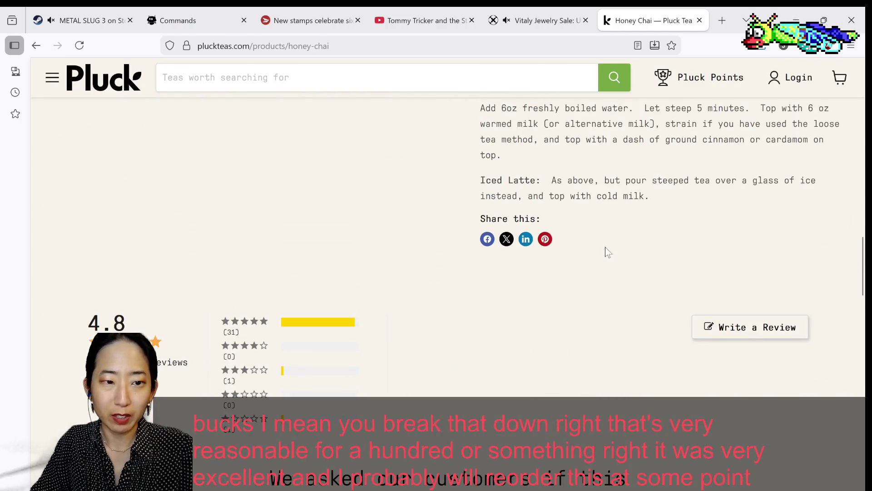
{"action": "scroll", "coordinate": [606, 247], "scroll_direction": "down", "scroll_amount": 1}
{"action": "scroll", "coordinate": [604, 248], "scroll_direction": "down", "scroll_amount": 5}
{"action": "scroll", "coordinate": [604, 250], "scroll_direction": "down", "scroll_amount": 5}
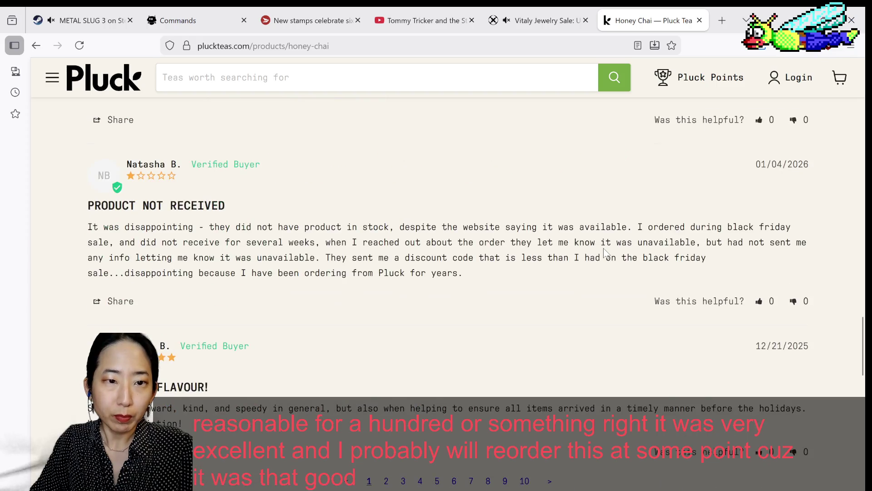
{"action": "scroll", "coordinate": [604, 251], "scroll_direction": "up", "scroll_amount": 1}
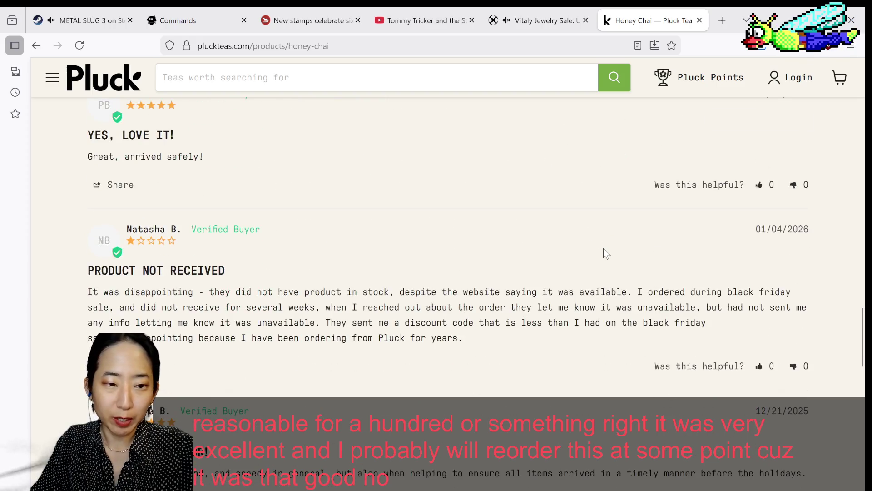
{"action": "scroll", "coordinate": [604, 248], "scroll_direction": "up", "scroll_amount": 5}
{"action": "scroll", "coordinate": [604, 245], "scroll_direction": "up", "scroll_amount": 5}
{"action": "scroll", "coordinate": [607, 241], "scroll_direction": "up", "scroll_amount": 5}
{"action": "scroll", "coordinate": [607, 244], "scroll_direction": "up", "scroll_amount": 5}
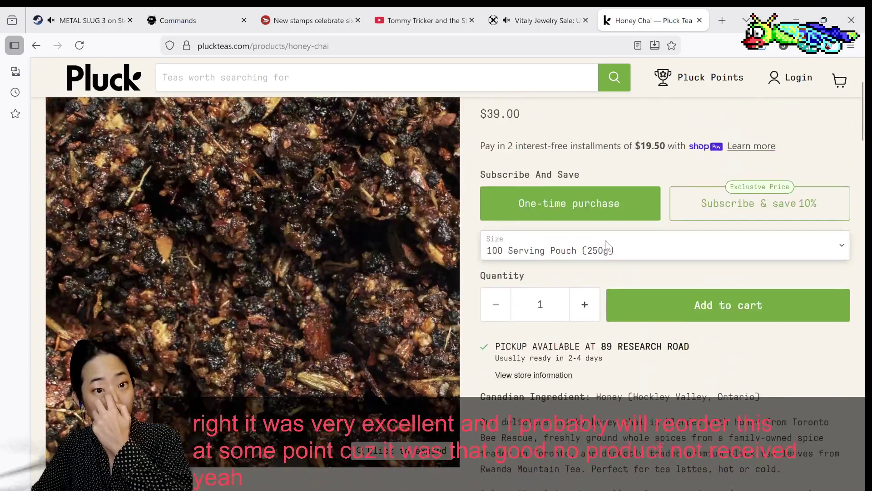
{"action": "scroll", "coordinate": [609, 246], "scroll_direction": "up", "scroll_amount": 3}
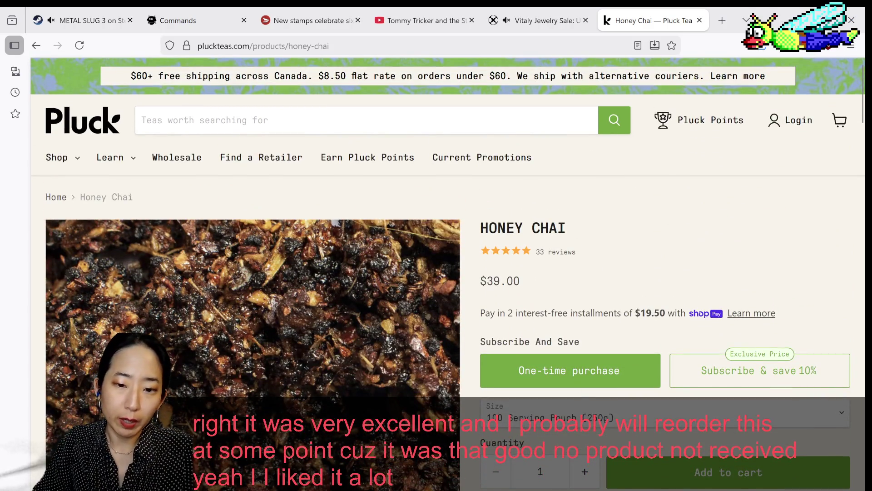
{"action": "key", "text": "alt+Tab"}
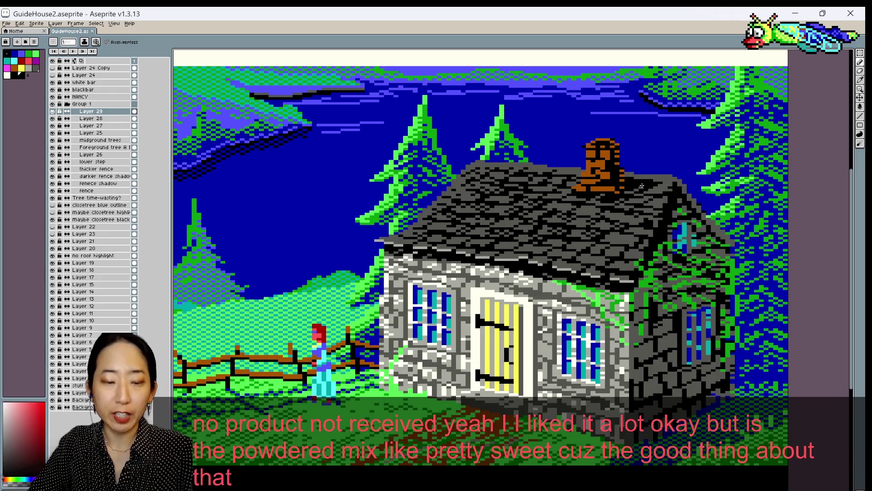
Sample three greys from the roof and save GuideHouse2
{"action": "left_click", "coordinate": [650, 183], "text": "alt"}
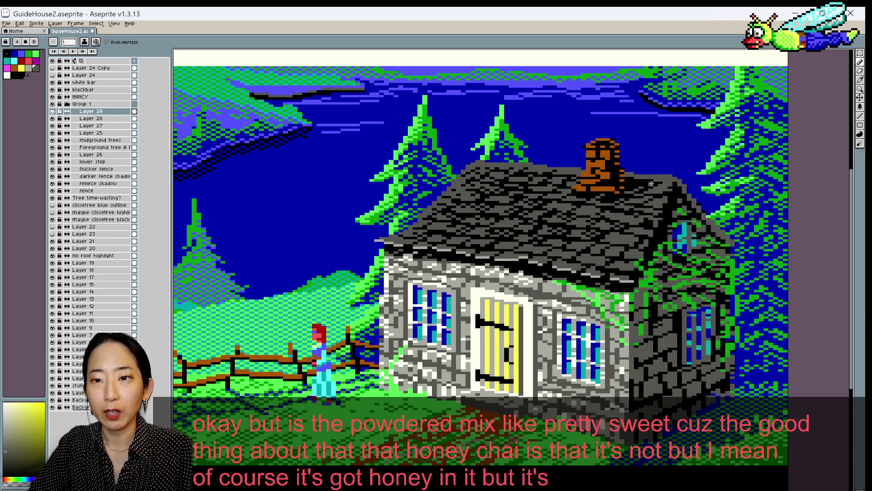
{"action": "left_click", "coordinate": [665, 185], "text": "alt"}
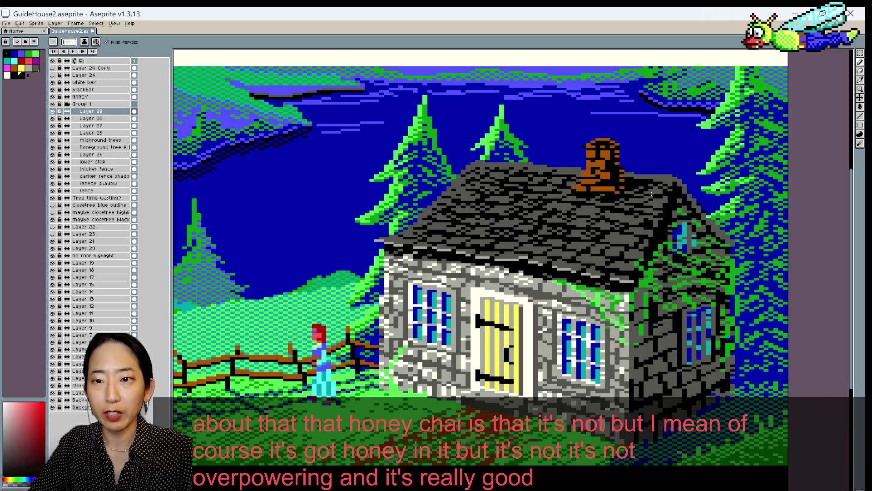
{"action": "left_click", "coordinate": [665, 192], "text": "alt"}
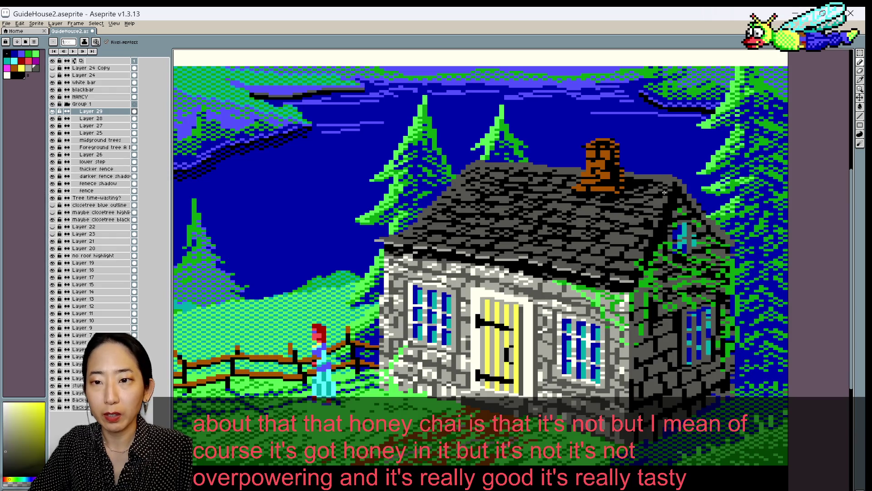
{"action": "key", "text": "ctrl+s"}
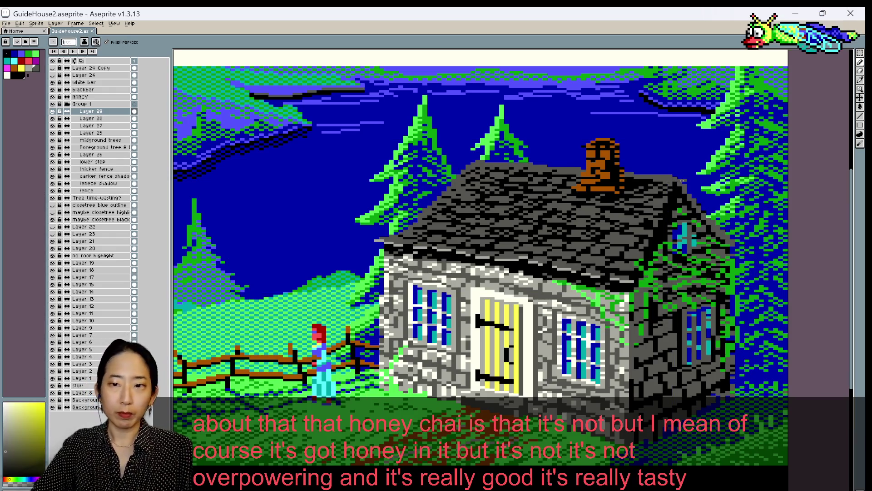
Sample the colours beside the chimney and a dark roof grey, saving after each
{"action": "left_click", "coordinate": [599, 196], "text": "alt"}
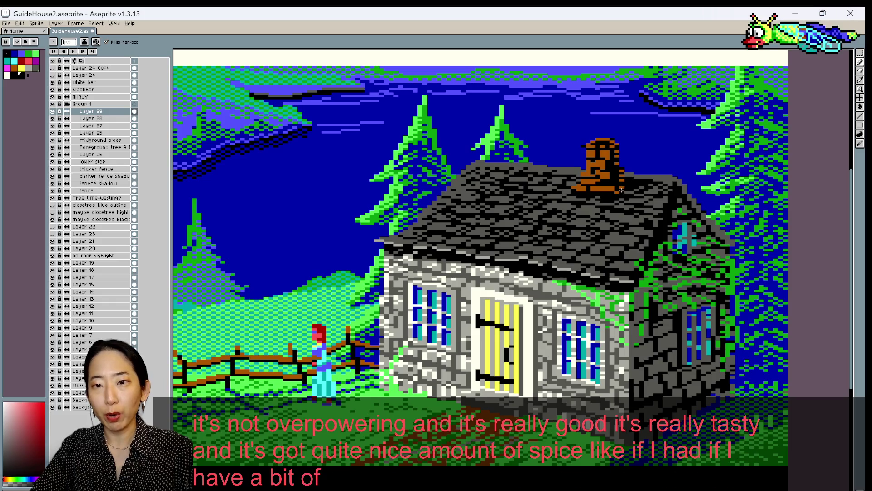
{"action": "left_click", "coordinate": [621, 190], "text": "alt"}
{"action": "left_click", "coordinate": [631, 193], "text": "alt"}
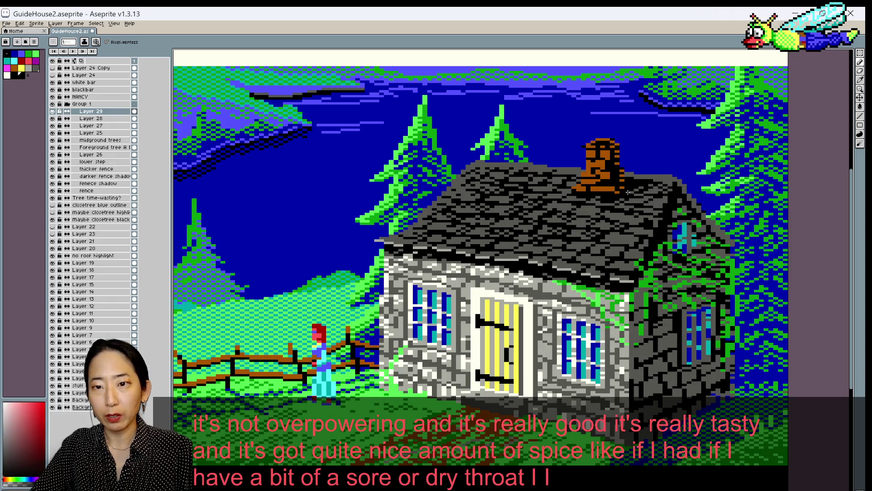
{"action": "key", "text": "ctrl+s"}
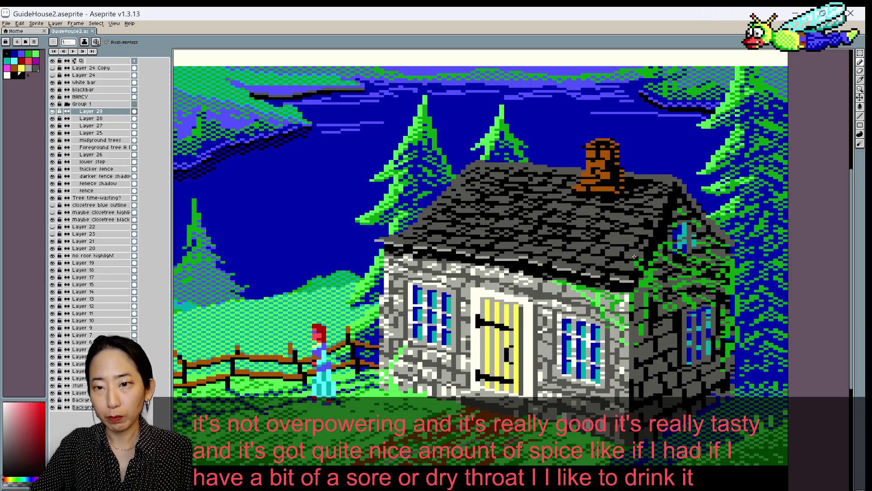
{"action": "left_click", "coordinate": [621, 254], "text": "alt"}
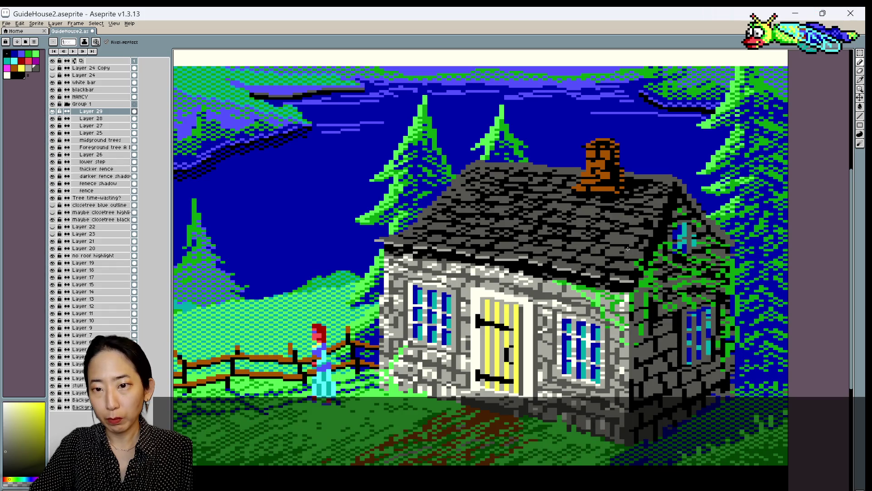
{"action": "left_click", "coordinate": [616, 255], "text": "alt"}
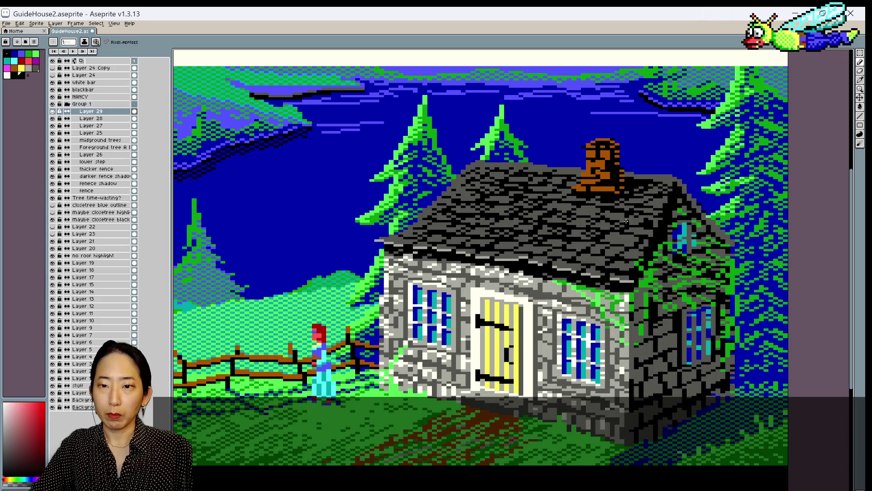
{"action": "key", "text": "ctrl+s"}
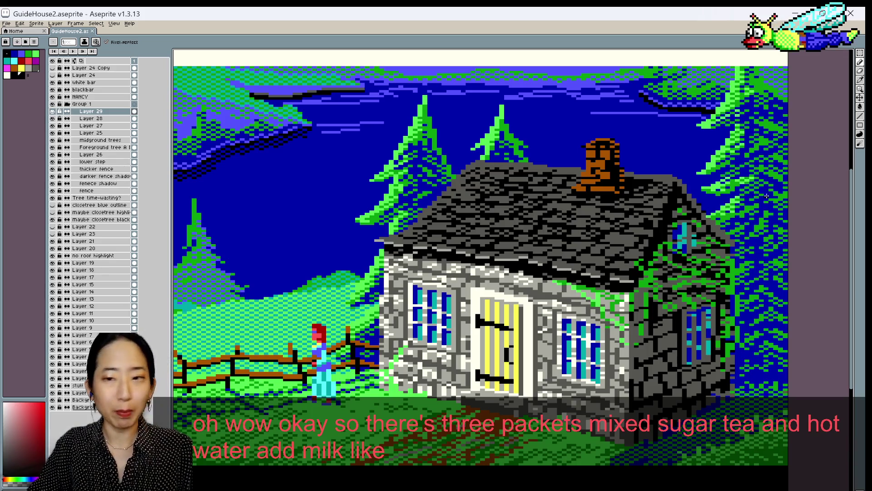
Retouch a spot on the roof shingles in a dark grey, cycling colours with ] and [
{"action": "left_click", "coordinate": [664, 207], "text": "alt"}
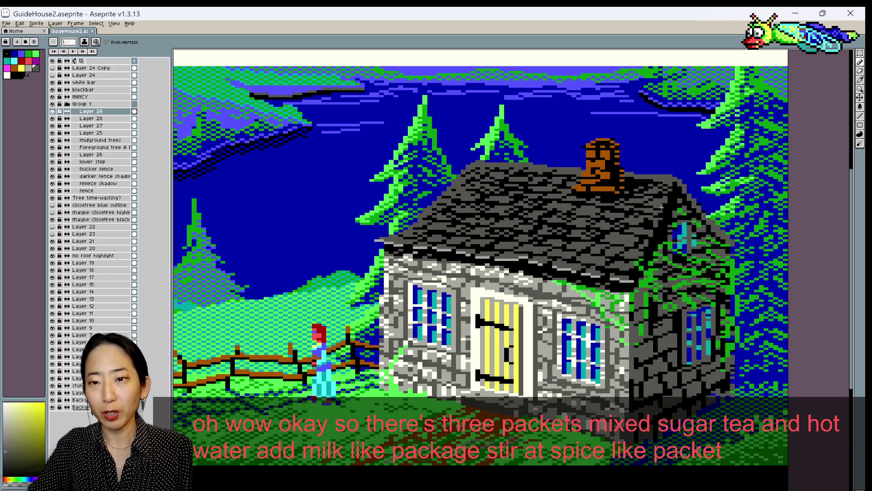
{"action": "left_click", "coordinate": [669, 195]}
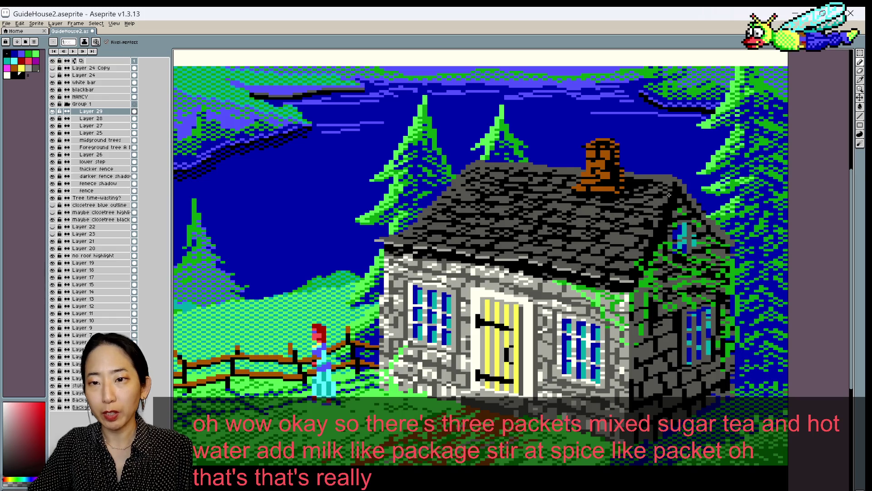
{"action": "left_click", "coordinate": [669, 196], "text": "alt"}
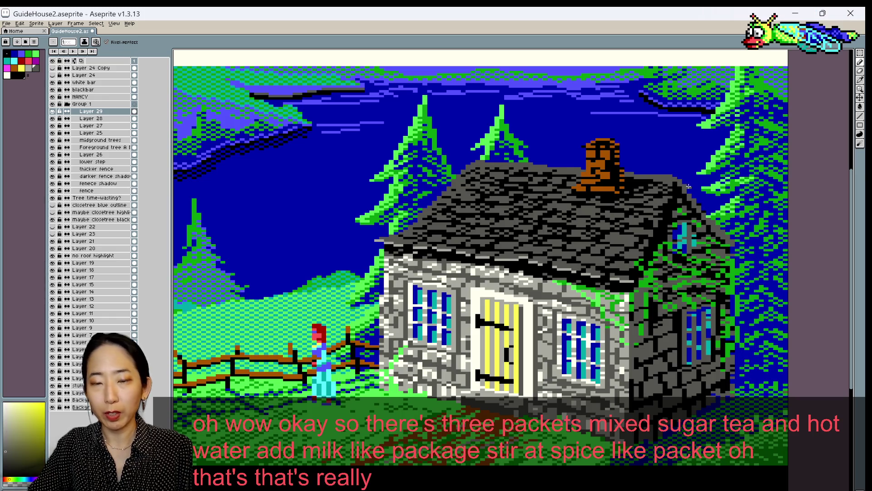
{"action": "left_click", "coordinate": [632, 238]}
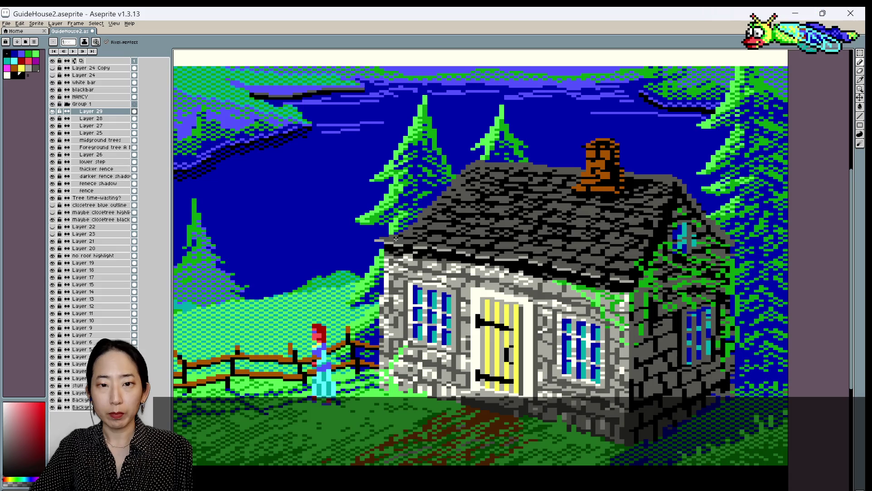
{"action": "key", "text": "]"}
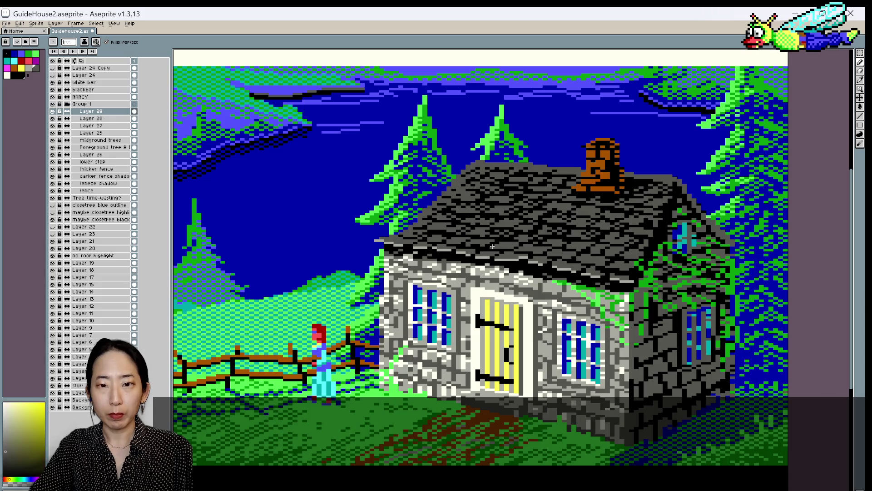
{"action": "key", "text": "["}
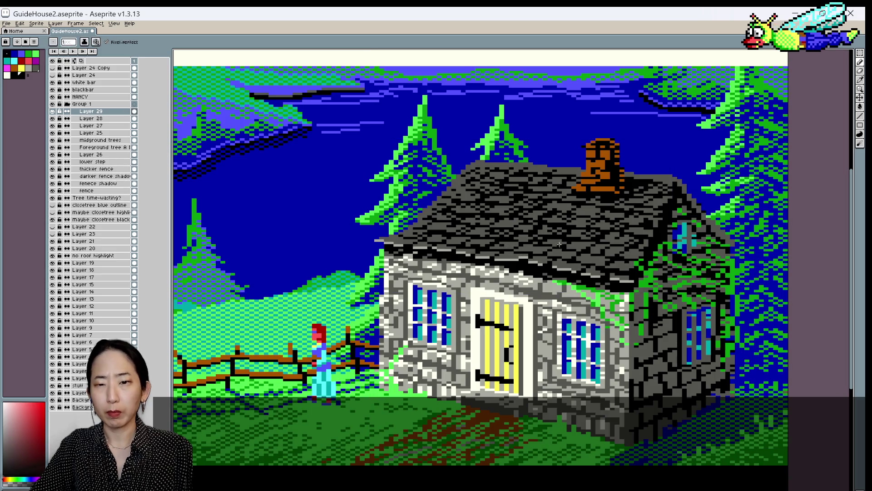
{"action": "scroll", "coordinate": [632, 242], "scroll_direction": "down", "scroll_amount": 1}
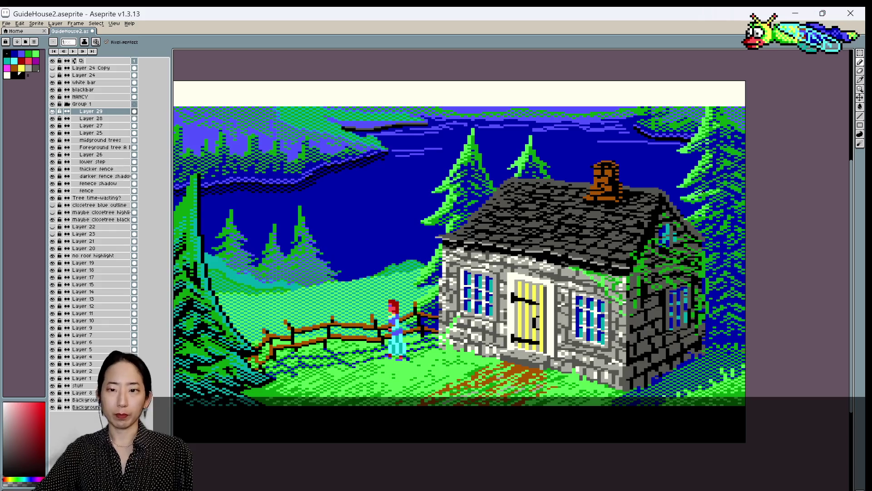
Sample the dull grey and darker shades along the roof edge, then save
{"action": "scroll", "coordinate": [700, 193], "scroll_direction": "up", "scroll_amount": 1}
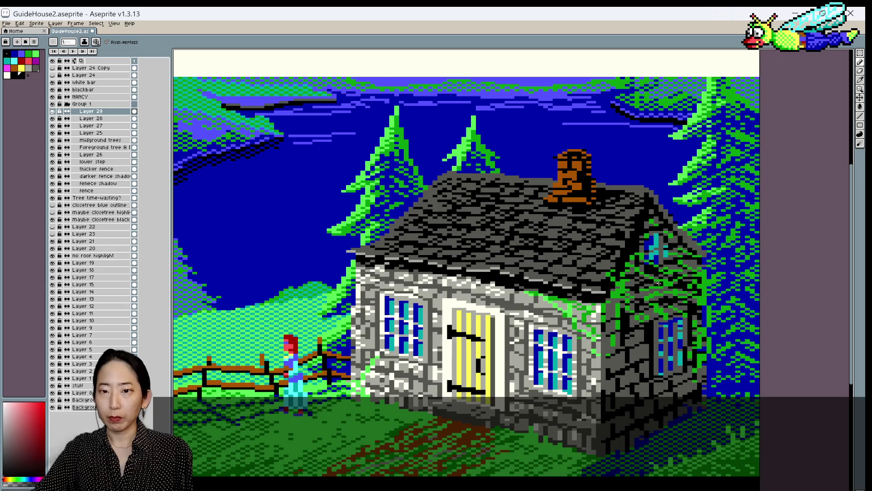
{"action": "left_click", "coordinate": [600, 293], "text": "alt"}
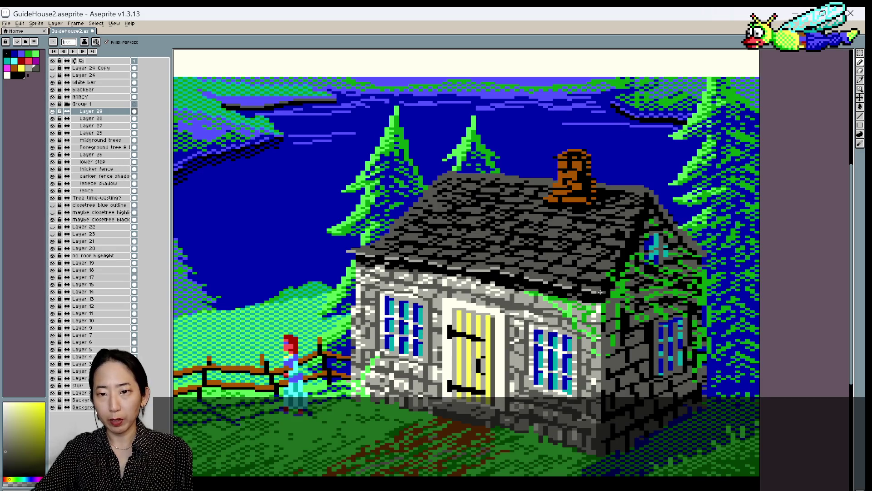
{"action": "left_click", "coordinate": [603, 291], "text": "alt"}
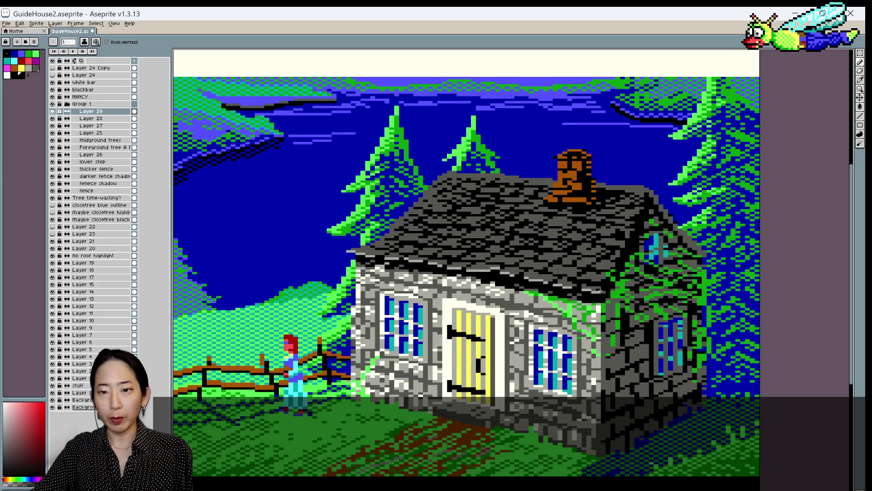
{"action": "scroll", "coordinate": [599, 292], "scroll_direction": "down", "scroll_amount": 1}
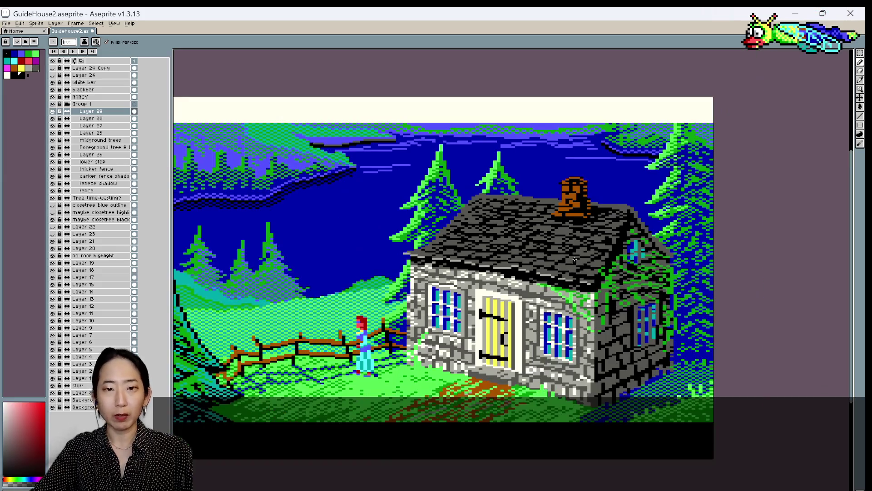
{"action": "scroll", "coordinate": [588, 248], "scroll_direction": "up", "scroll_amount": 1}
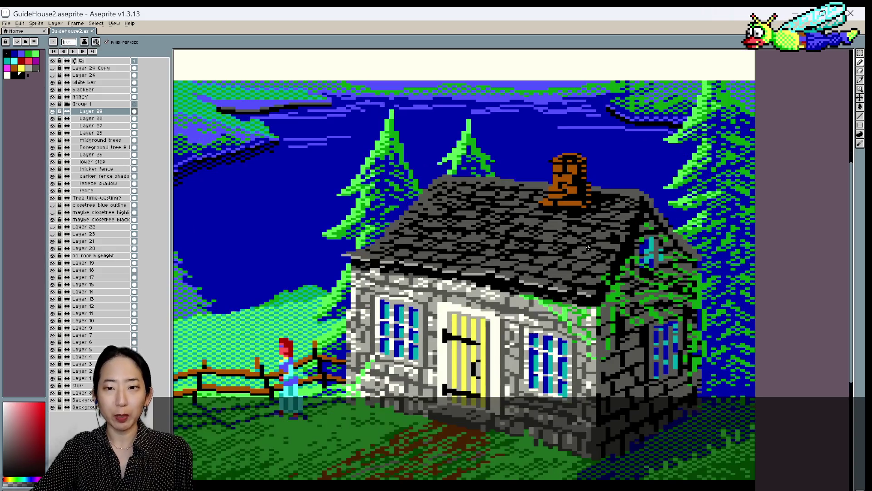
{"action": "left_click", "coordinate": [611, 246], "text": "alt"}
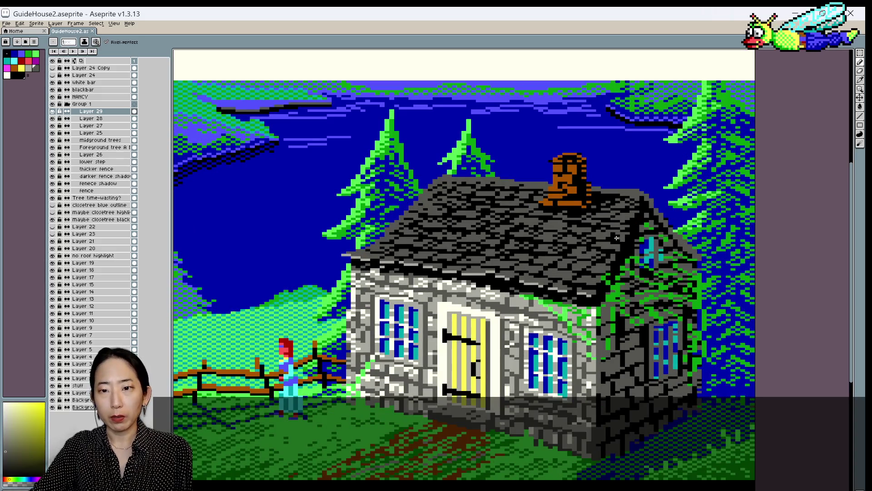
{"action": "key", "text": "ctrl+s"}
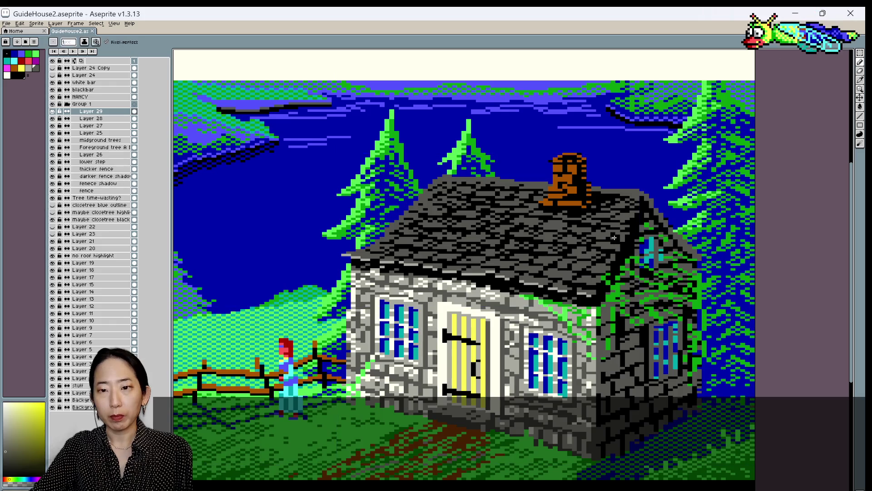
Pick pale and chimney-side roof colours, paint a pixel on the roof edge, and save
{"action": "left_click", "coordinate": [622, 237], "text": "alt"}
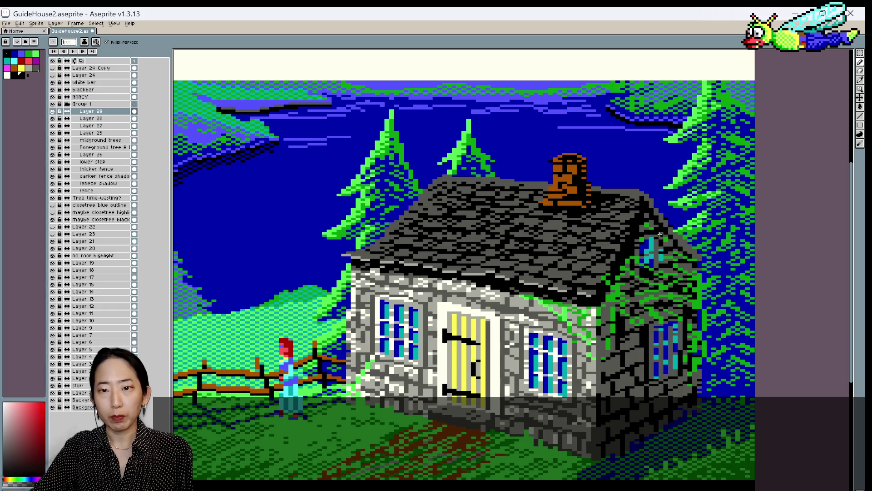
{"action": "left_click", "coordinate": [642, 232], "text": "alt"}
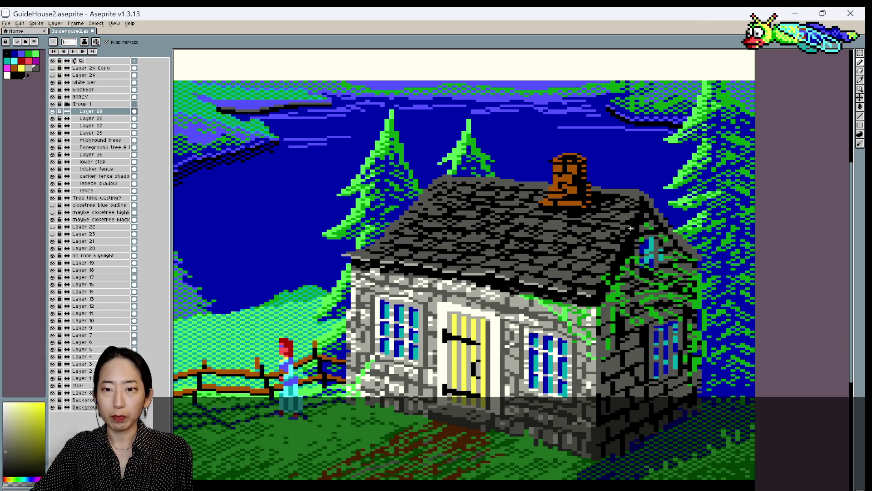
{"action": "key", "text": "ctrl+s"}
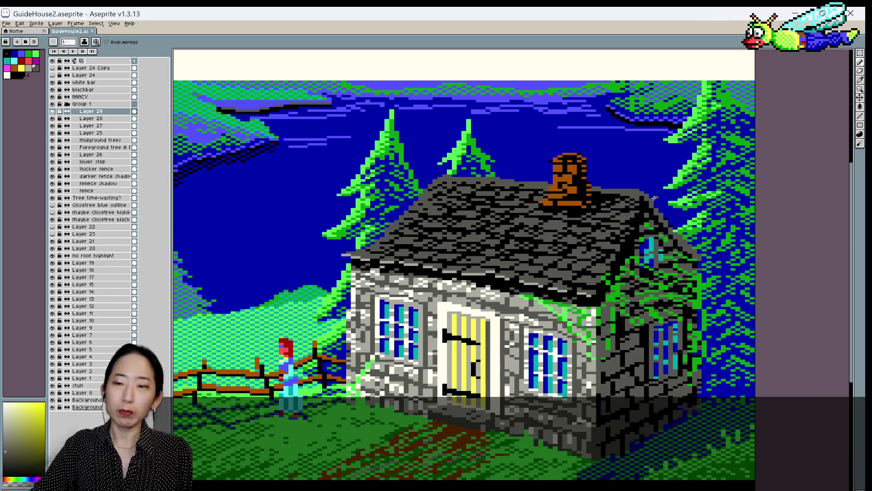
{"action": "left_click", "coordinate": [643, 197], "text": "alt"}
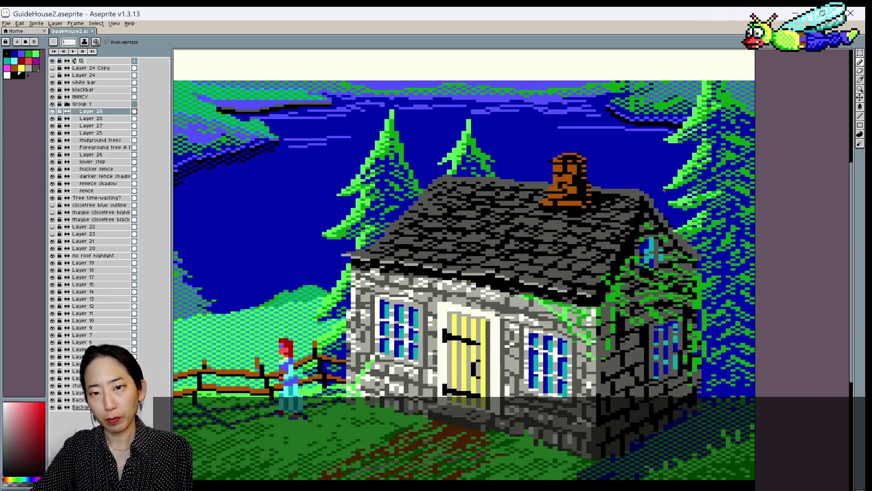
{"action": "left_click", "coordinate": [552, 184], "text": "alt"}
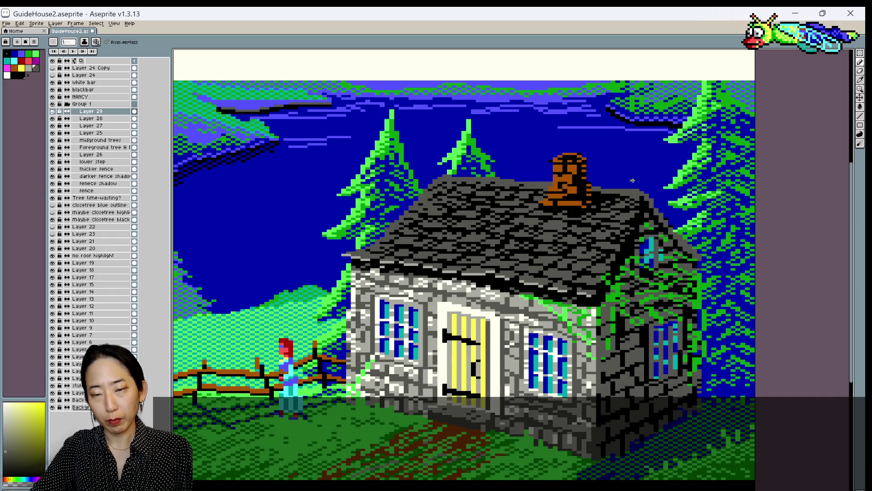
{"action": "left_click", "coordinate": [479, 274]}
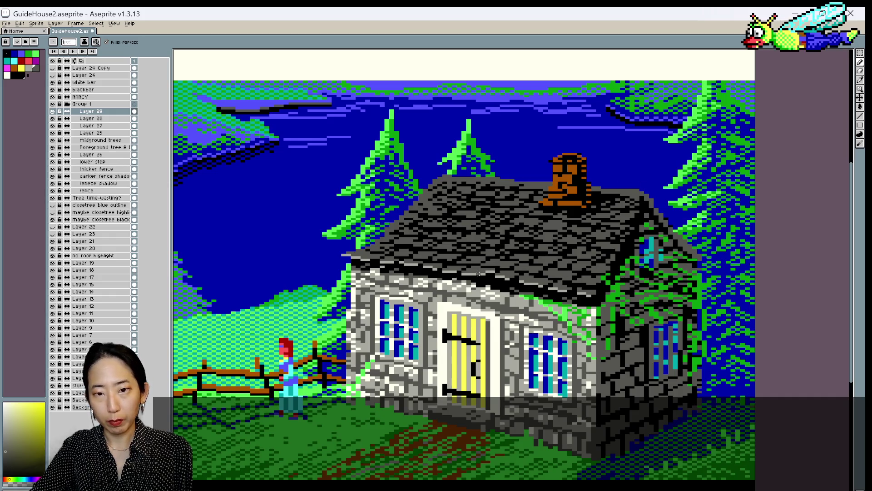
{"action": "left_click", "coordinate": [548, 280], "text": "alt"}
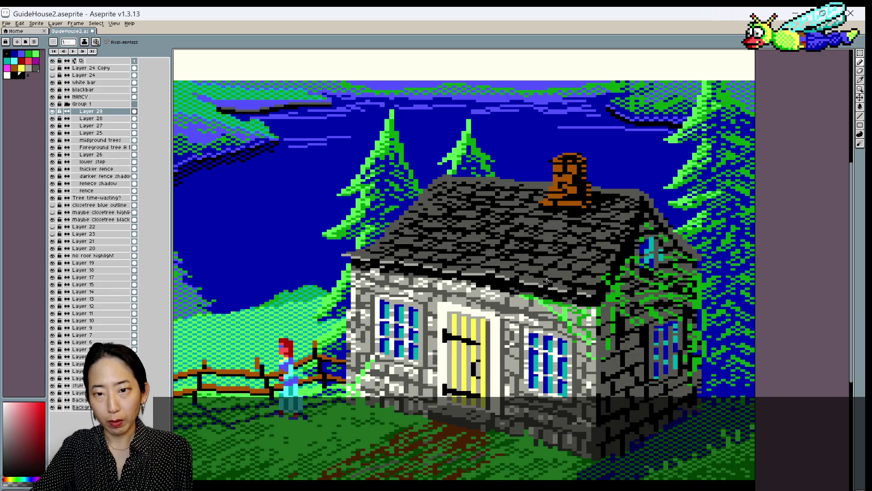
{"action": "key", "text": "ctrl+s"}
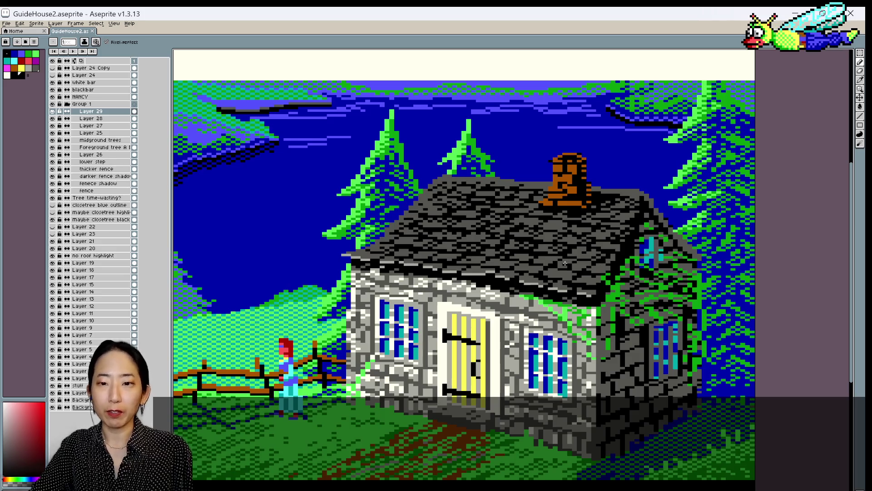
Sample a series of roof shades, saving the file twice
{"action": "left_click", "coordinate": [557, 264], "text": "alt"}
{"action": "key", "text": "ctrl+s"}
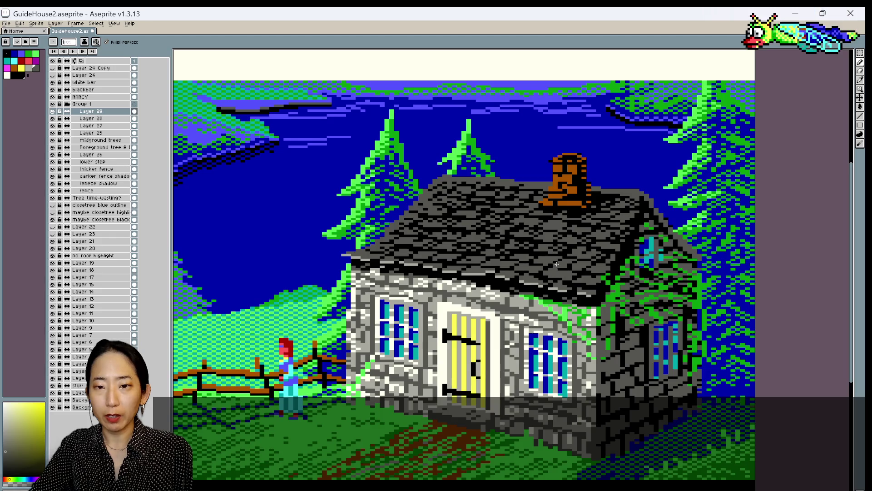
{"action": "left_click", "coordinate": [557, 265], "text": "alt"}
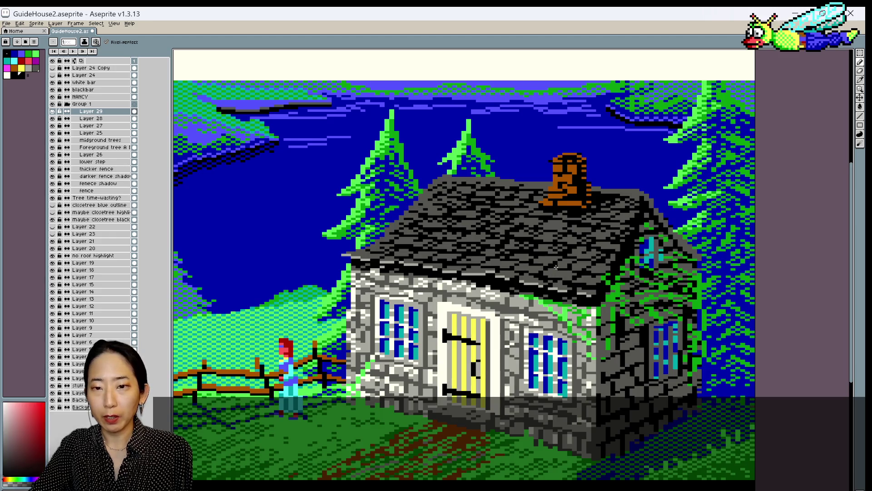
{"action": "left_click", "coordinate": [570, 269], "text": "alt"}
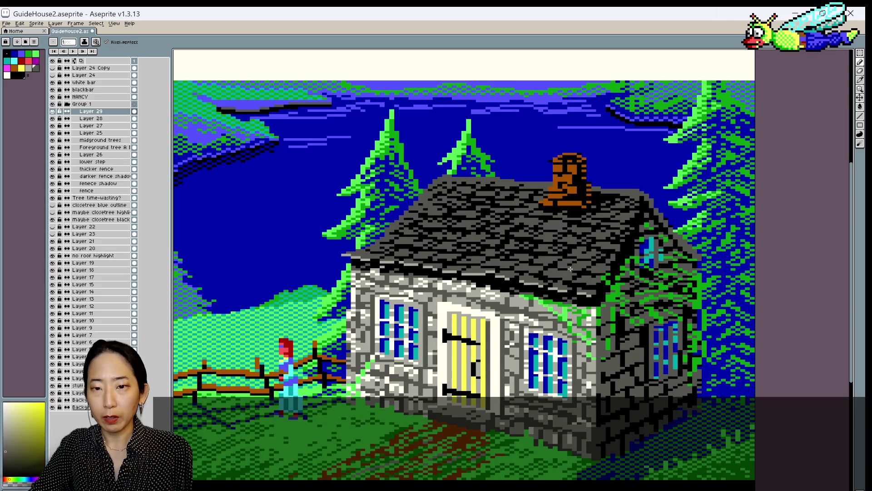
{"action": "left_click", "coordinate": [568, 265], "text": "alt"}
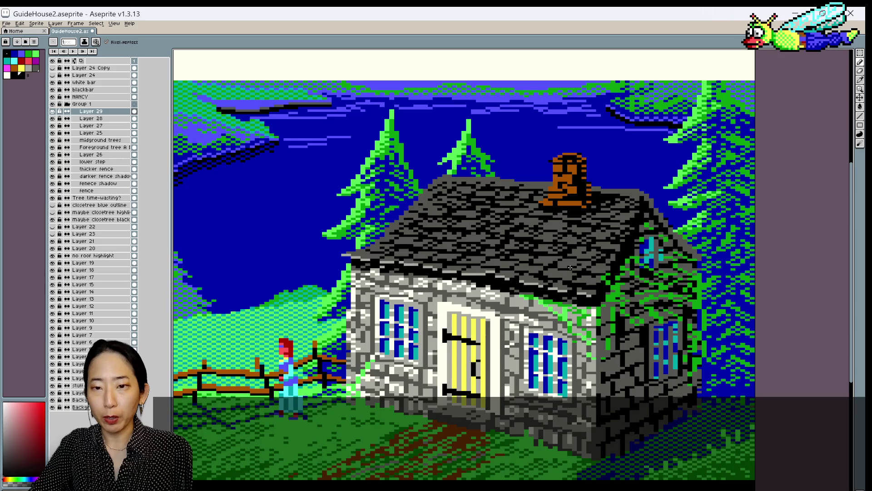
{"action": "key", "text": "ctrl+s"}
{"action": "key", "text": "ctrl+s"}
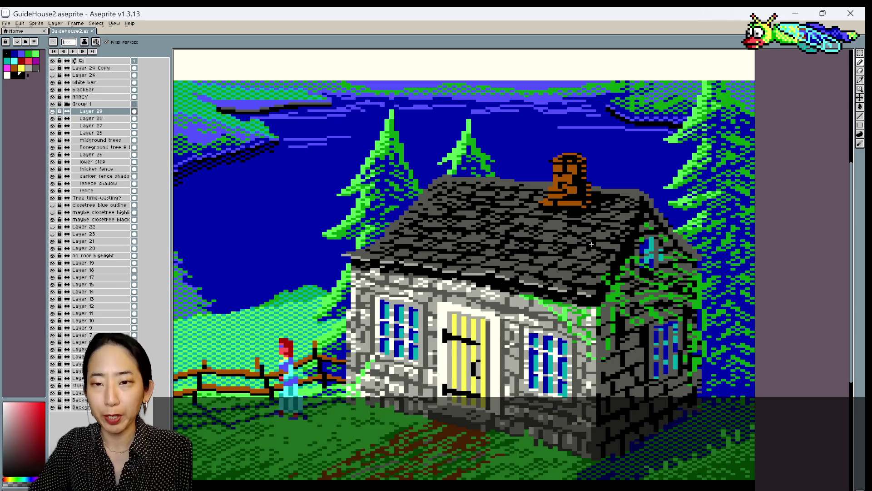
Paint a pixel on the roof in a sampled shade, sample more roof colours, and save
{"action": "left_click", "coordinate": [562, 267], "text": "alt"}
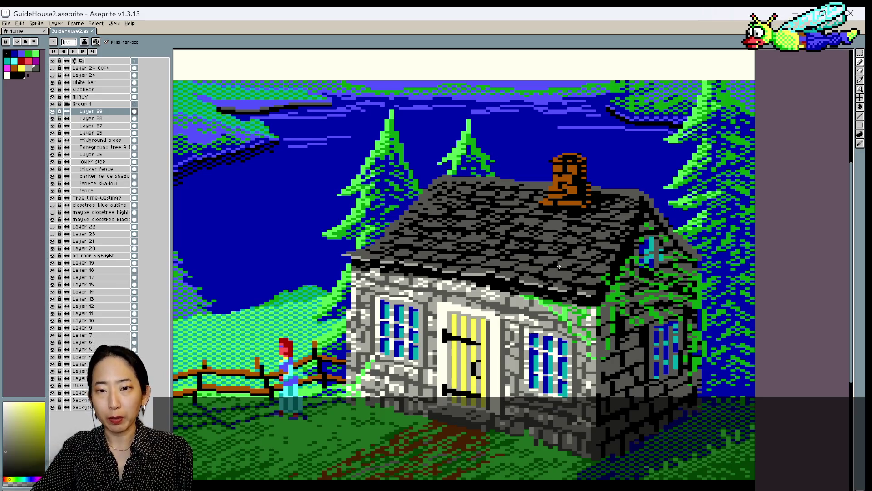
{"action": "left_click", "coordinate": [560, 269]}
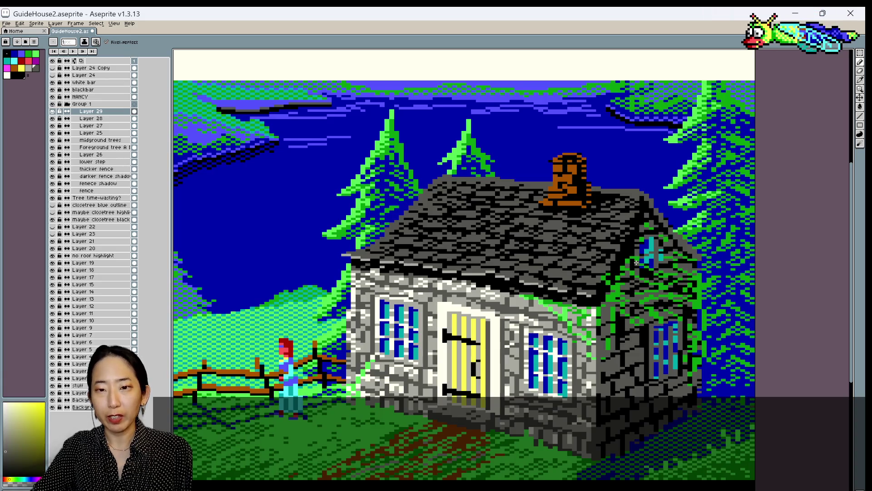
{"action": "left_click", "coordinate": [580, 263], "text": "alt"}
{"action": "left_click", "coordinate": [579, 266], "text": "alt"}
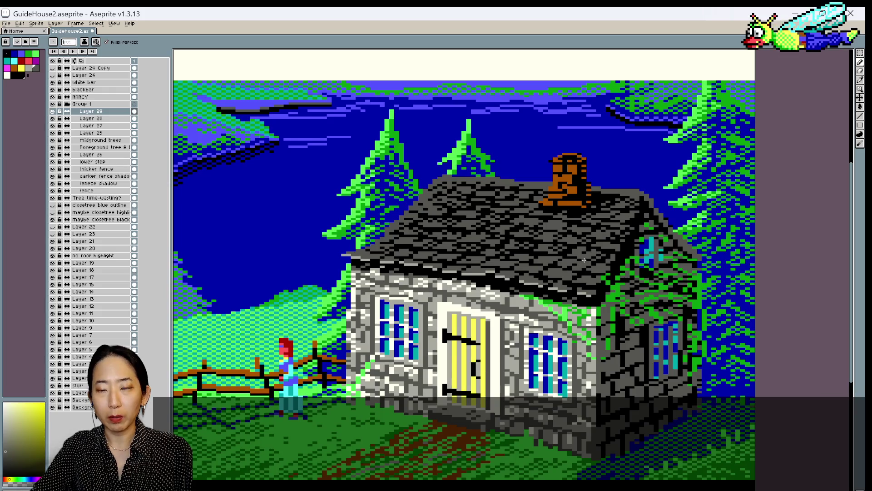
{"action": "key", "text": "ctrl+s"}
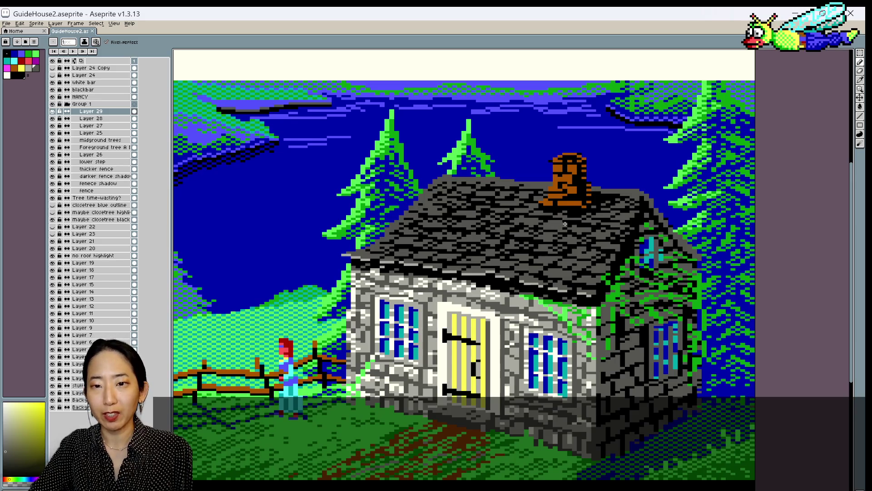
{"action": "left_click", "coordinate": [558, 223], "text": "alt"}
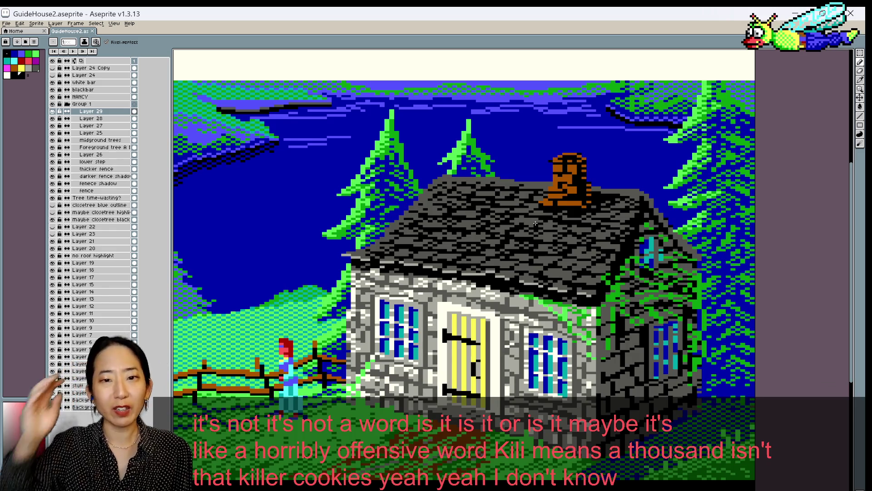
{"action": "left_click", "coordinate": [440, 186], "text": "alt"}
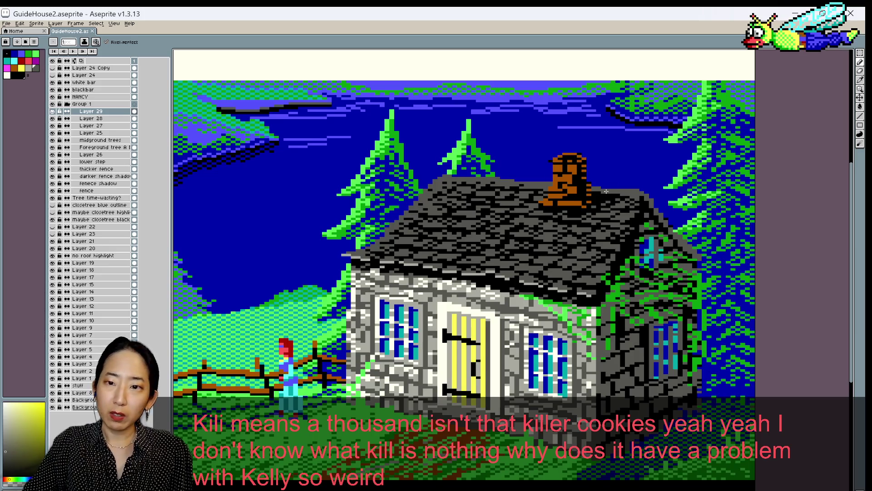
{"action": "key", "text": "v"}
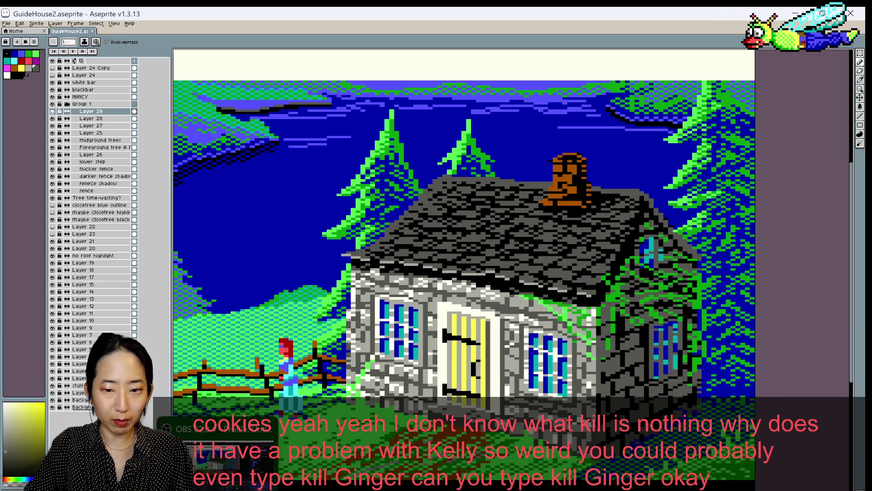
{"action": "left_click", "coordinate": [481, 488]}
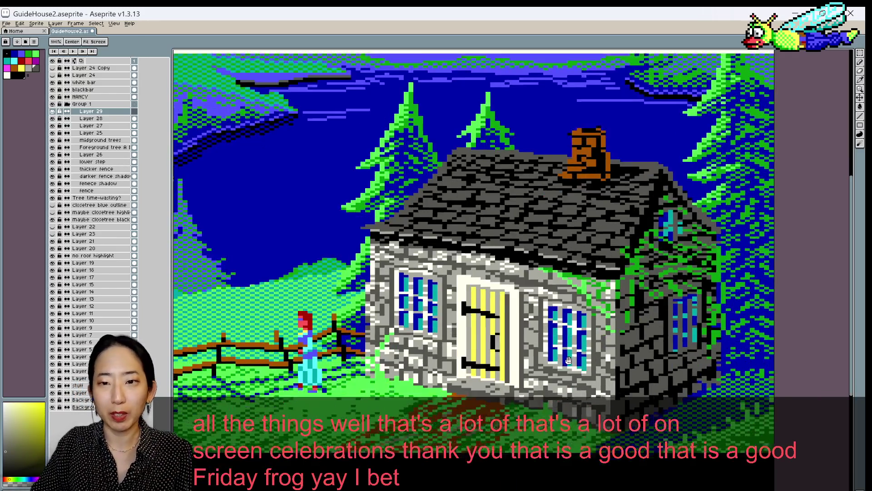
{"action": "left_click_drag", "start_coordinate": [605, 192], "coordinate": [638, 148]}
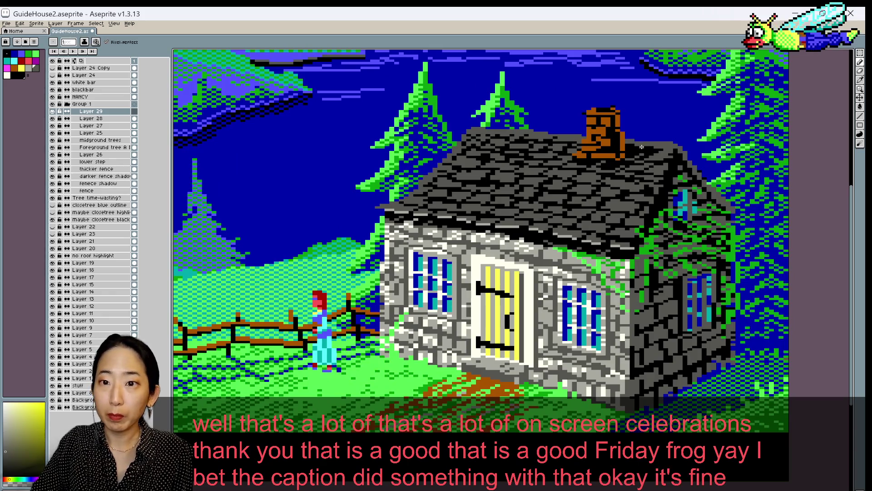
Save, then sample three shades from the roof and its edge for more touch-ups
{"action": "key", "text": "ctrl+s"}
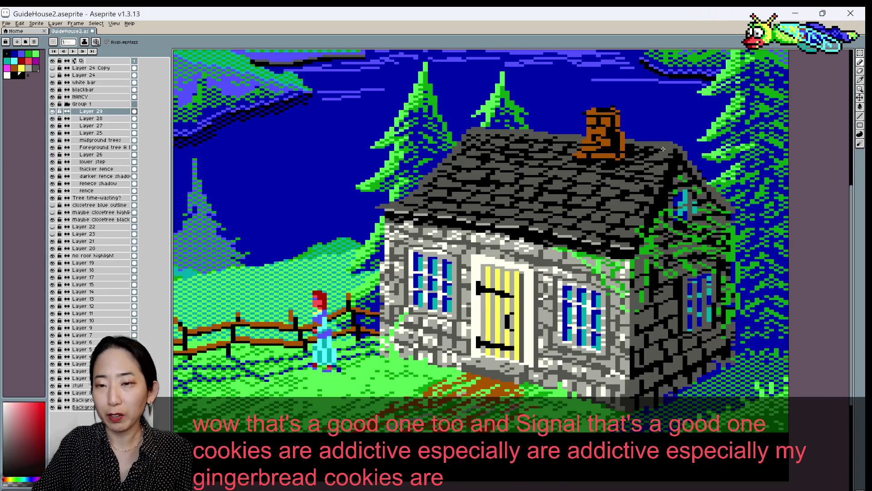
{"action": "left_click", "coordinate": [664, 151], "text": "alt"}
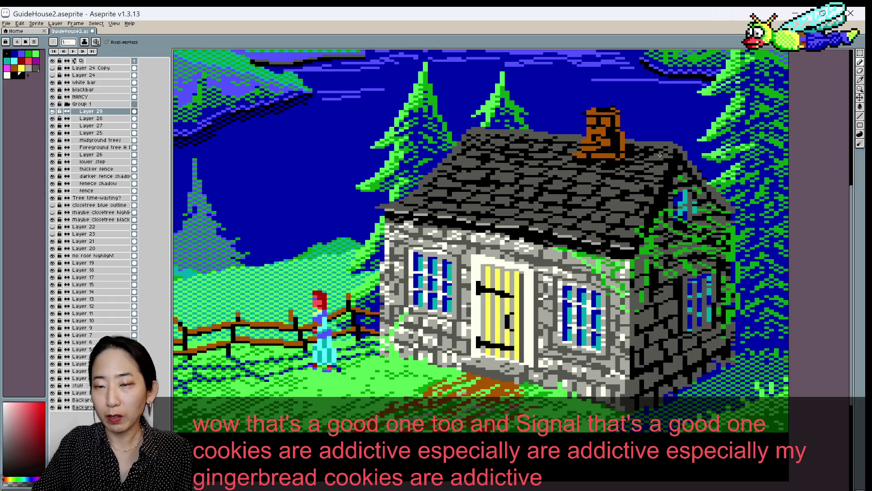
{"action": "left_click", "coordinate": [669, 154], "text": "alt"}
{"action": "left_click", "coordinate": [675, 151], "text": "alt"}
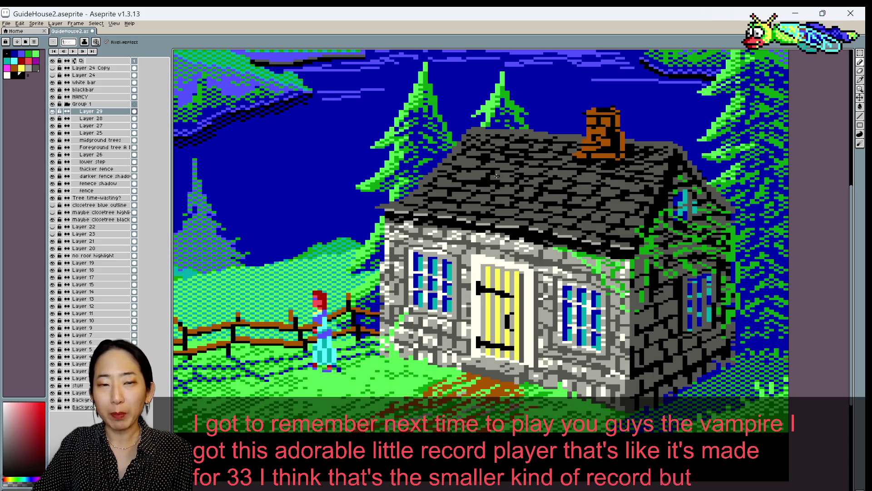
Save the roof touch-ups and pick a yellow colour to paint with, saving again
{"action": "key", "text": "ctrl+s"}
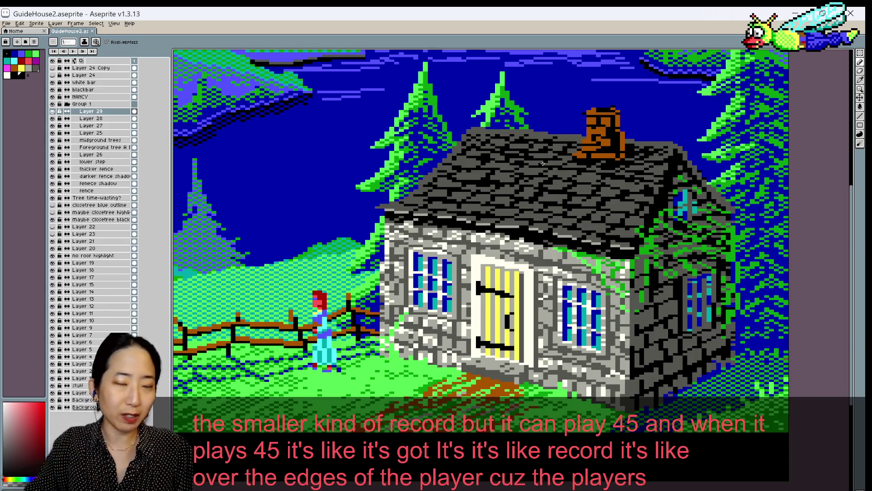
{"action": "left_click", "coordinate": [483, 157], "text": "alt"}
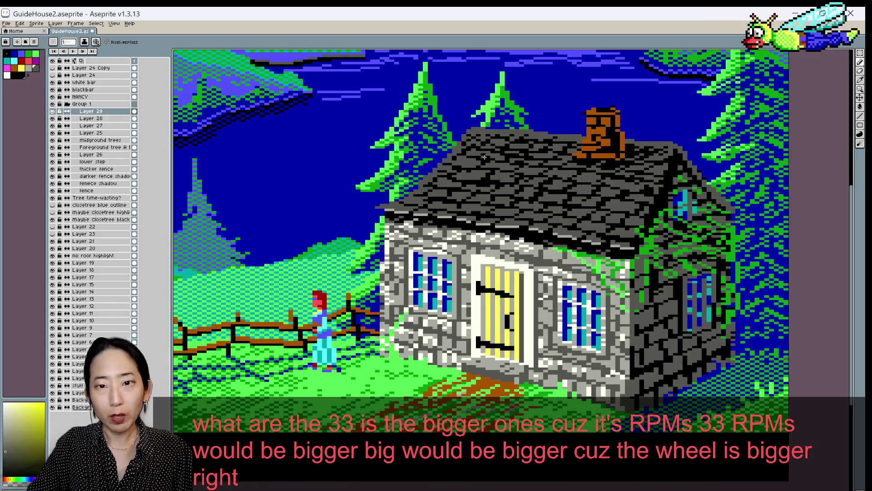
{"action": "key", "text": "ctrl+s"}
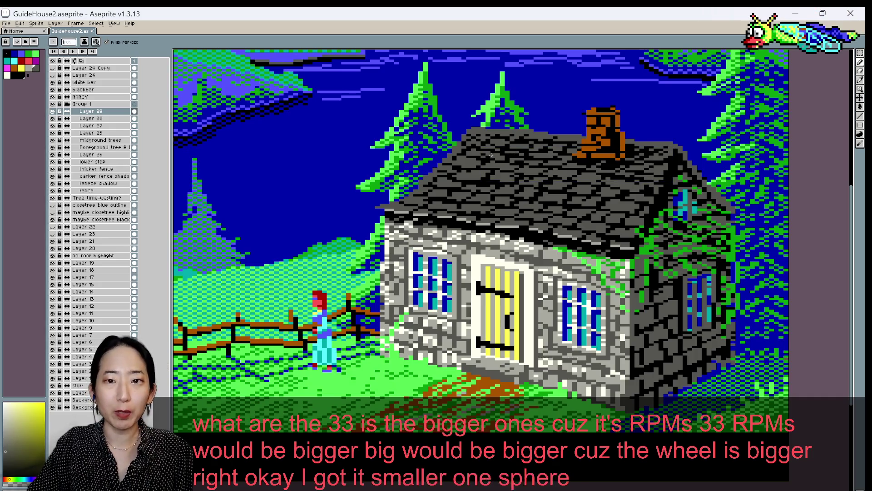
Make a small touch-up, sample the roof grey, save twice and zoom the canvas out
{"action": "left_click", "coordinate": [490, 155]}
{"action": "left_click", "coordinate": [492, 155], "text": "alt"}
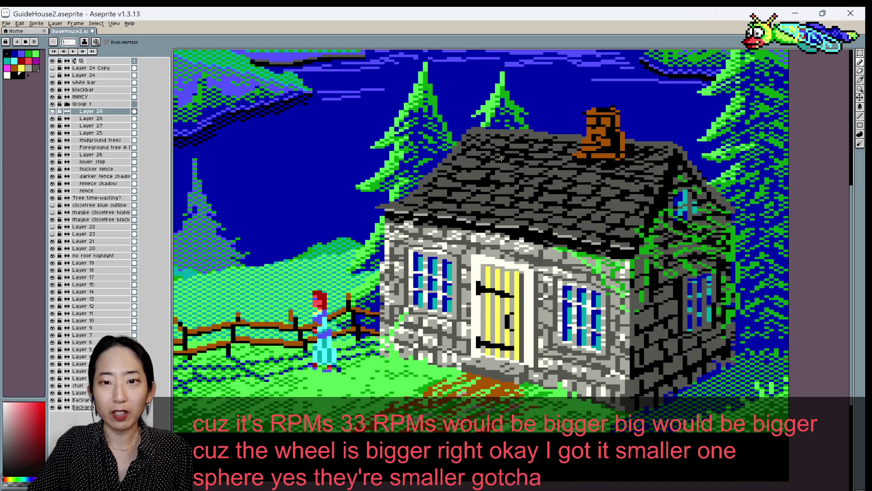
{"action": "key", "text": "ctrl+s"}
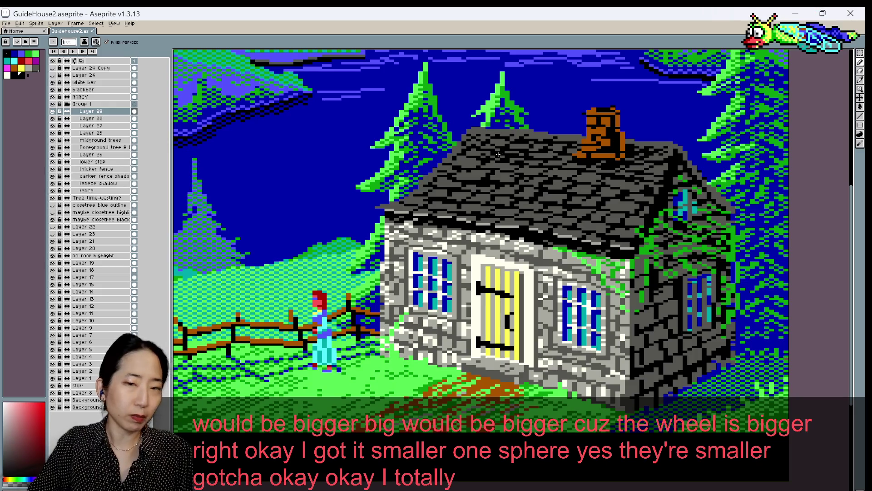
{"action": "key", "text": "ctrl+s"}
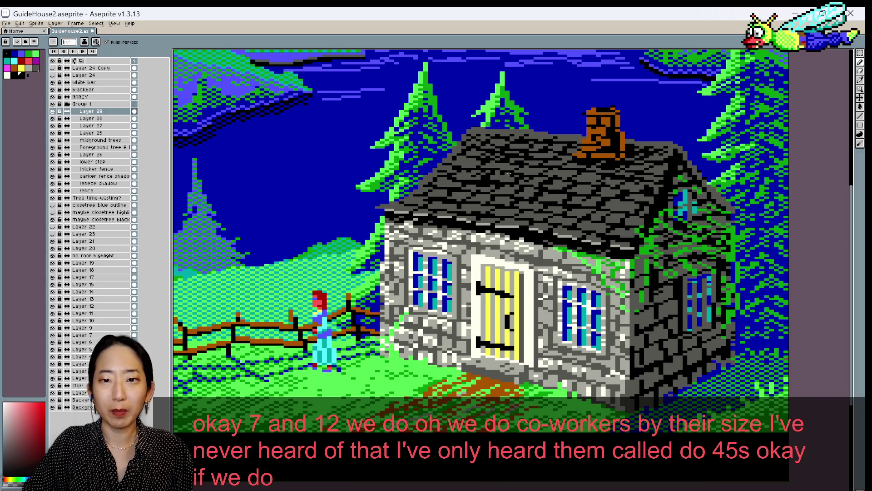
{"action": "scroll", "coordinate": [506, 174], "scroll_direction": "down", "scroll_amount": 2}
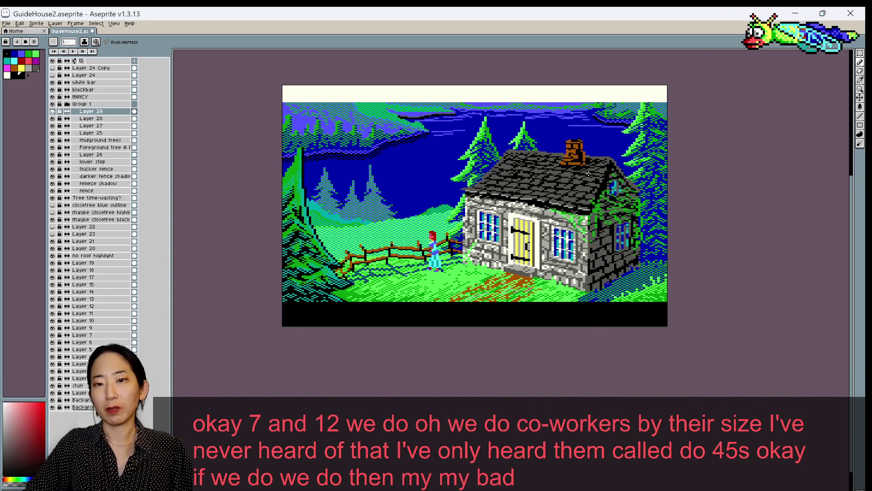
Alternate between two sampled roof greys to redraw shingles, then save
{"action": "scroll", "coordinate": [519, 178], "scroll_direction": "up", "scroll_amount": 1}
{"action": "left_click", "coordinate": [479, 180], "text": "alt"}
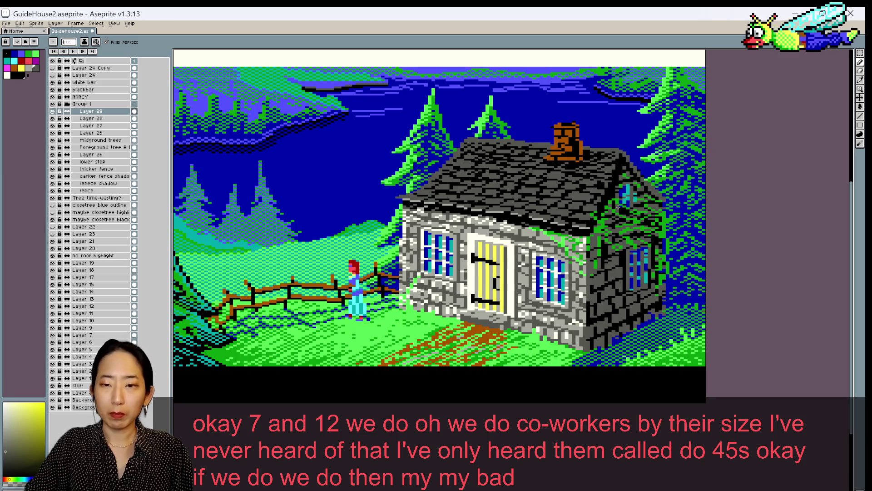
{"action": "left_click", "coordinate": [567, 204], "text": "alt"}
{"action": "left_click", "coordinate": [569, 204], "text": "alt"}
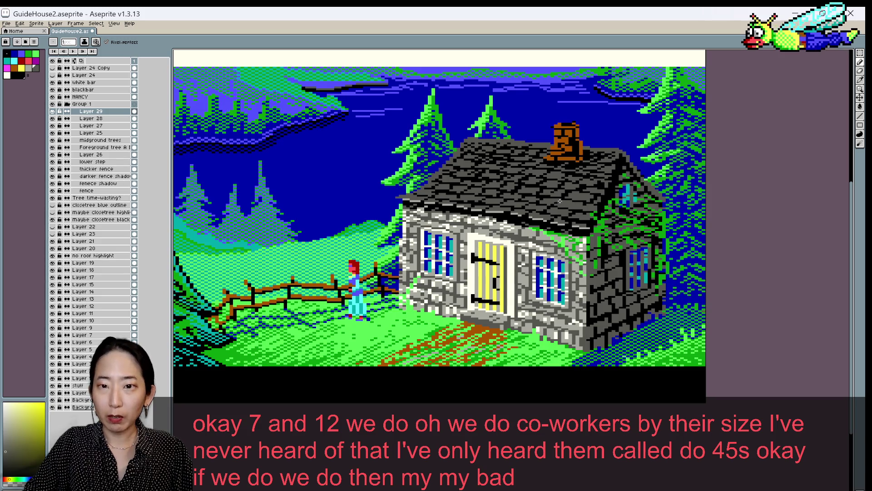
{"action": "left_click", "coordinate": [568, 201], "text": "alt"}
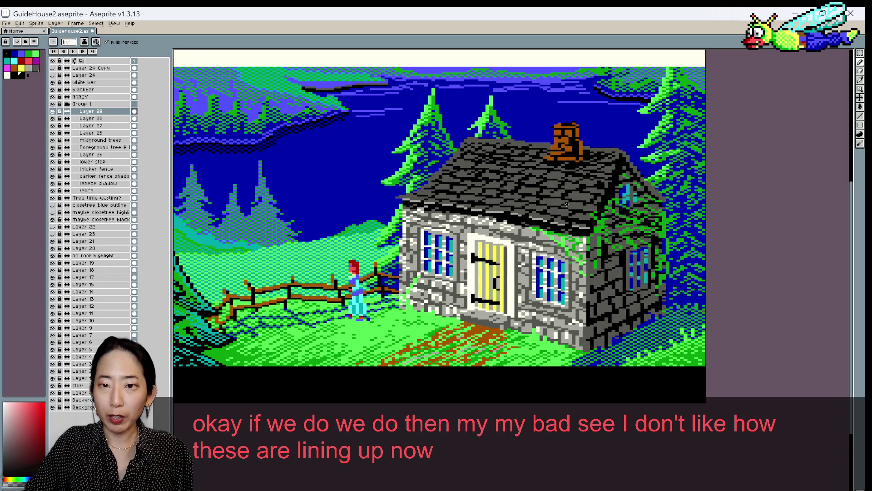
{"action": "key", "text": "ctrl+s"}
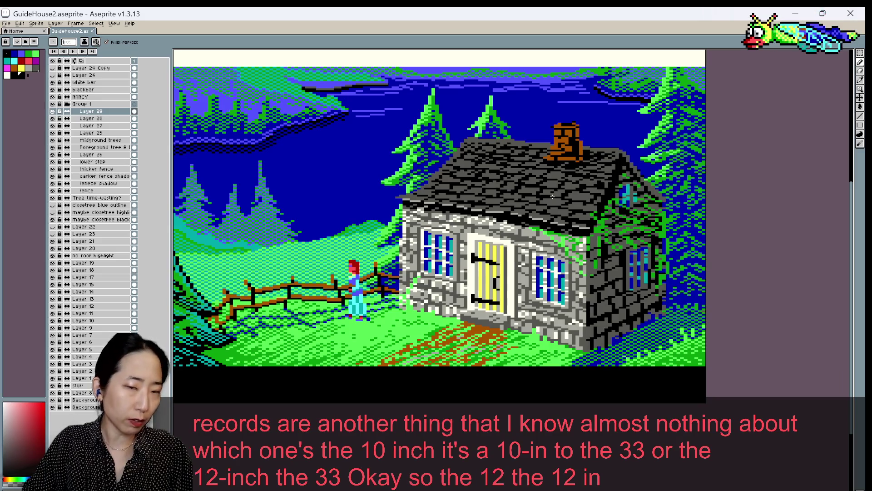
Touch up more shingles with the dark and light roof greys and save the latest edits
{"action": "left_click", "coordinate": [589, 198], "text": "alt"}
{"action": "left_click", "coordinate": [589, 196], "text": "alt"}
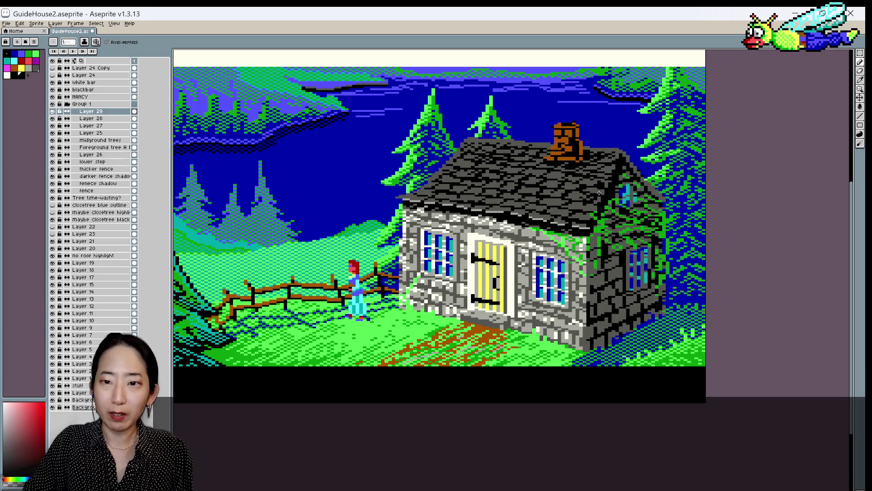
{"action": "left_click", "coordinate": [597, 181], "text": "alt"}
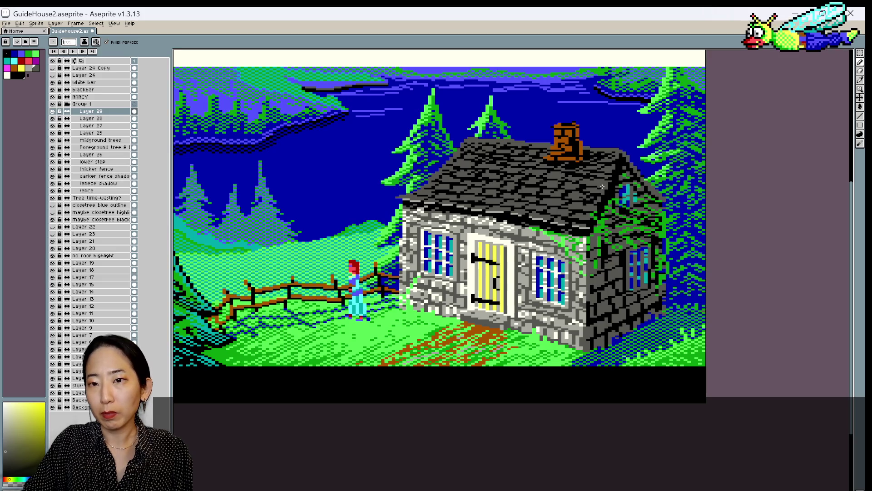
{"action": "left_click", "coordinate": [601, 188], "text": "alt"}
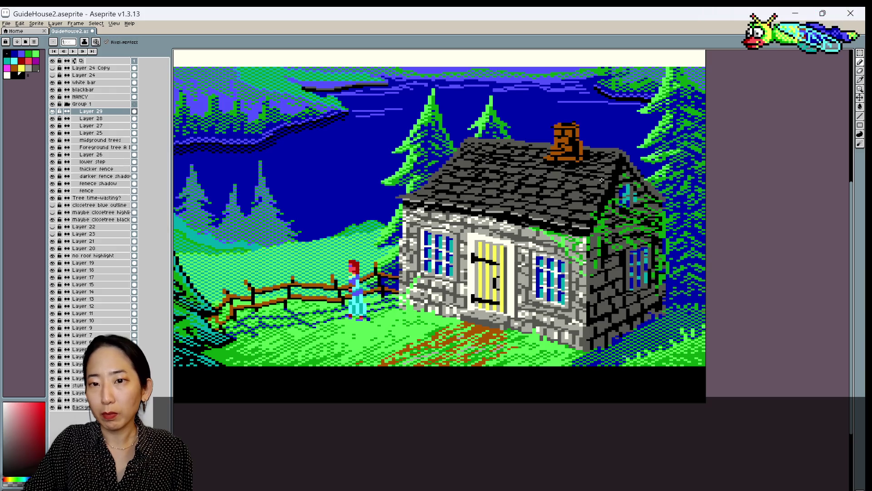
{"action": "key", "text": "ctrl+s"}
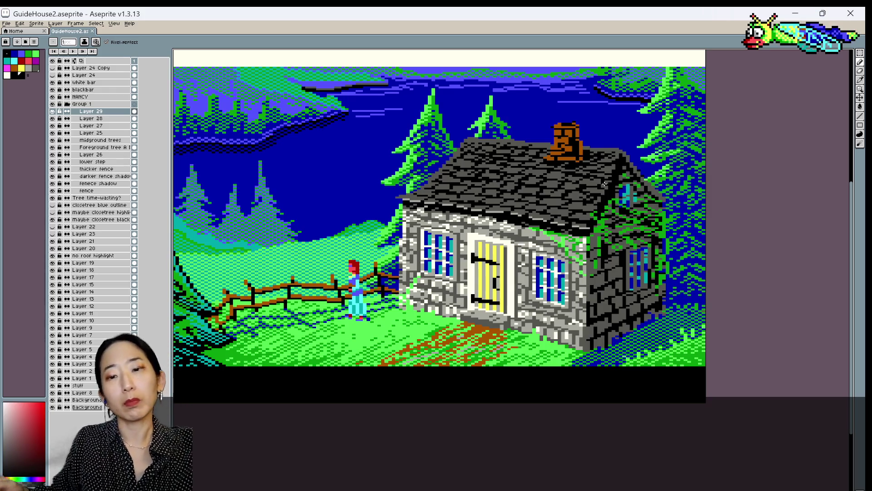
Eyedrop warm and shingle greys from the roof and redraw shingle pixels with them
{"action": "left_click", "coordinate": [585, 204], "text": "alt"}
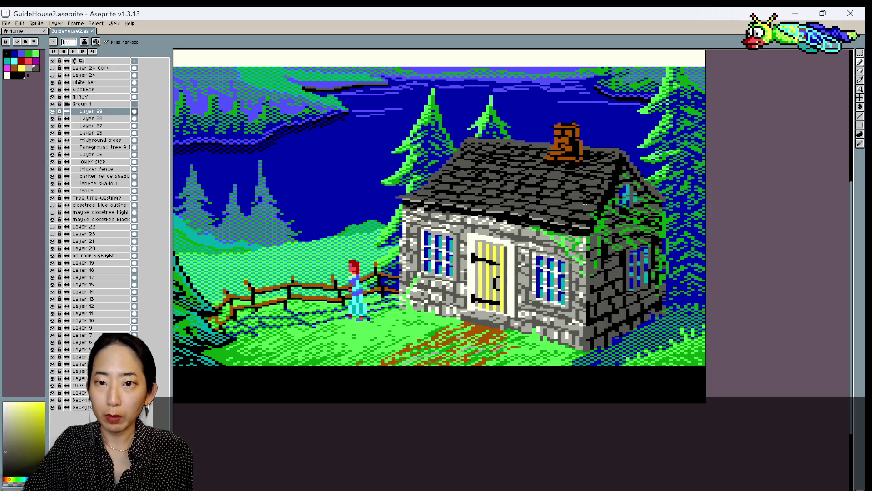
{"action": "left_click", "coordinate": [563, 214], "text": "alt"}
{"action": "left_click", "coordinate": [564, 214]}
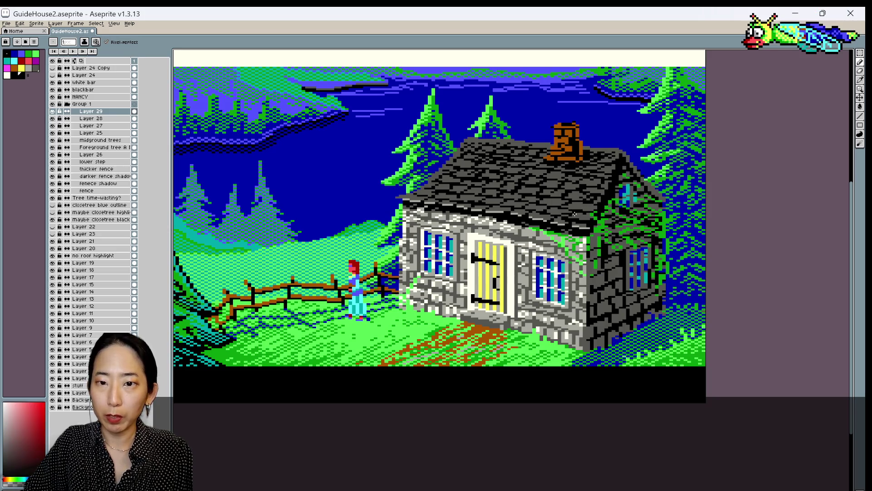
{"action": "left_click", "coordinate": [574, 213], "text": "alt"}
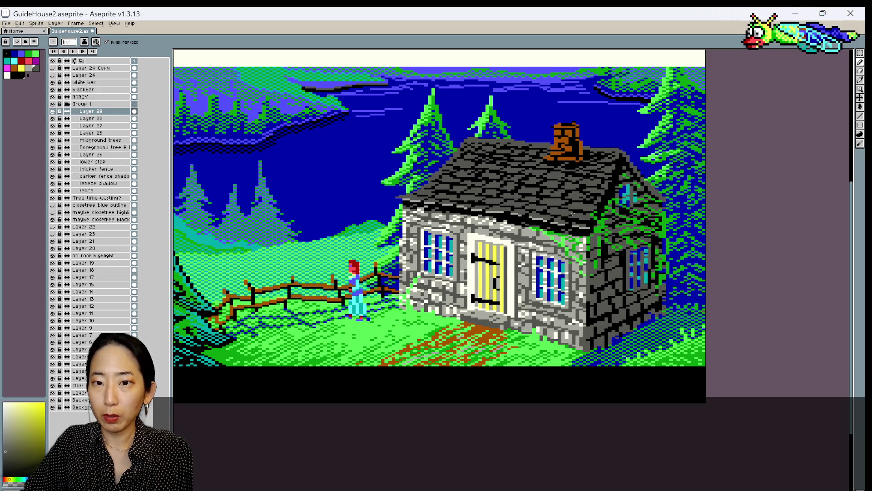
{"action": "left_click", "coordinate": [578, 209], "text": "alt"}
{"action": "left_click", "coordinate": [585, 203], "text": "alt"}
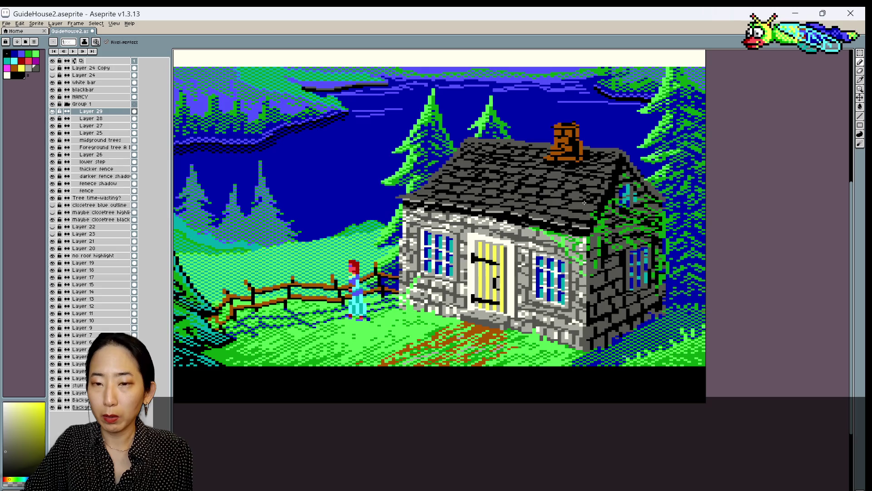
{"action": "left_click", "coordinate": [578, 208], "text": "alt"}
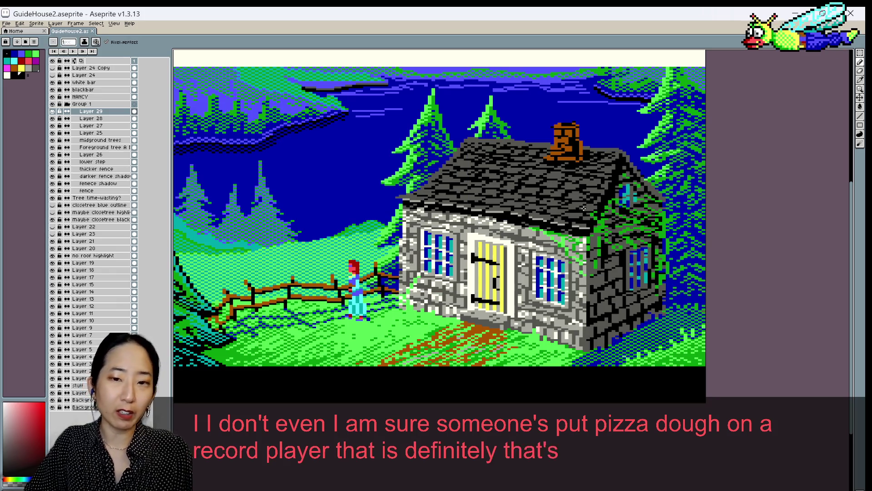
Sample several grey shingle shades from the roof, then save the touch-ups
{"action": "left_click", "coordinate": [564, 219], "text": "alt"}
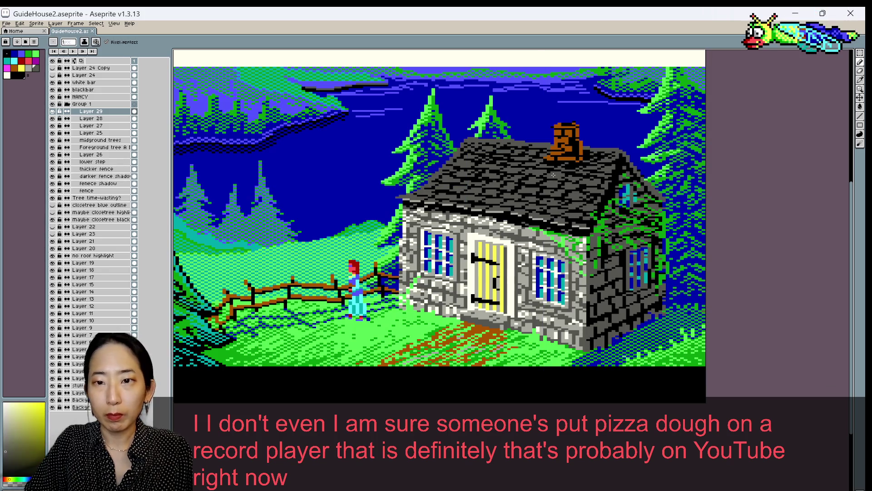
{"action": "left_click", "coordinate": [606, 184], "text": "alt"}
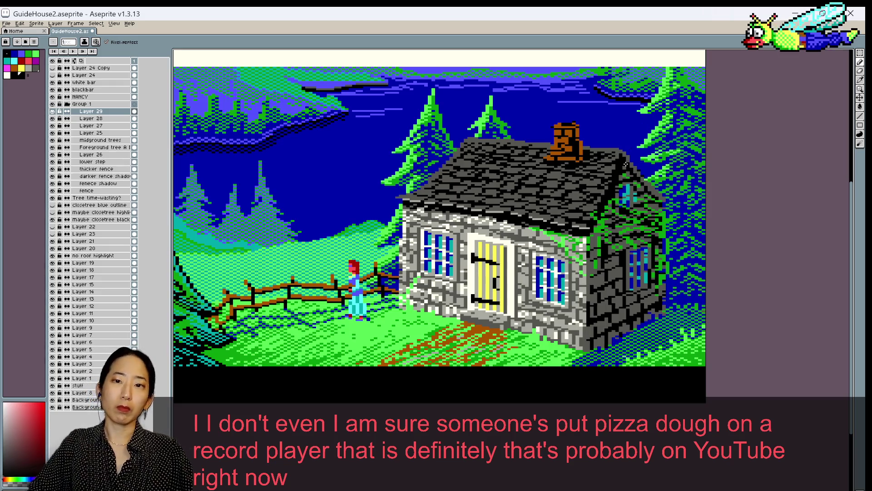
{"action": "left_click", "coordinate": [618, 170], "text": "alt"}
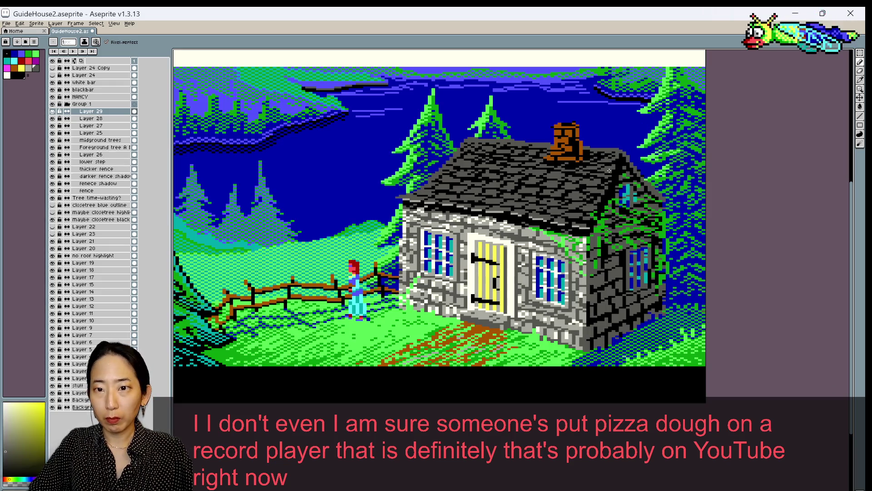
{"action": "left_click", "coordinate": [611, 171], "text": "alt"}
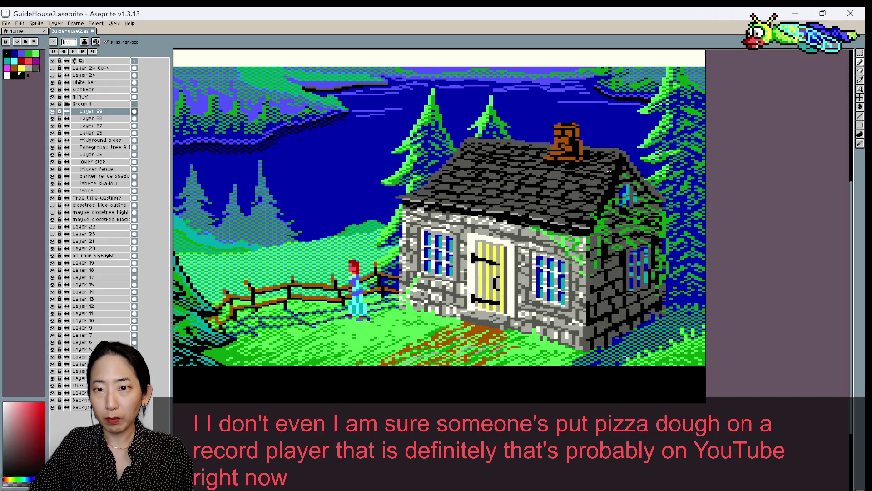
{"action": "left_click", "coordinate": [617, 164], "text": "alt"}
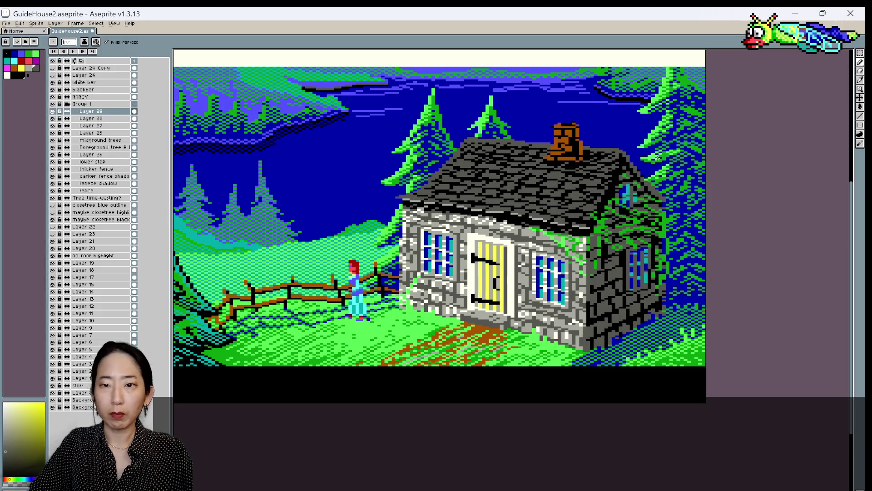
{"action": "left_click", "coordinate": [599, 174], "text": "alt"}
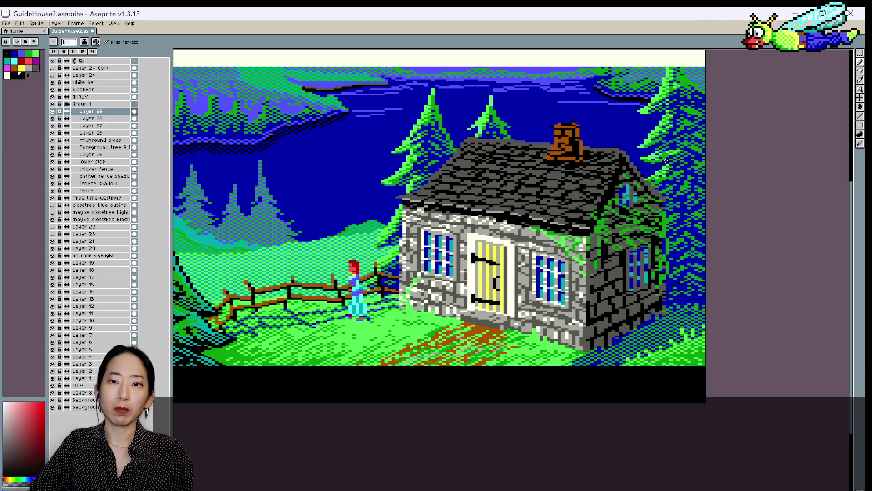
{"action": "left_click", "coordinate": [617, 157], "text": "alt"}
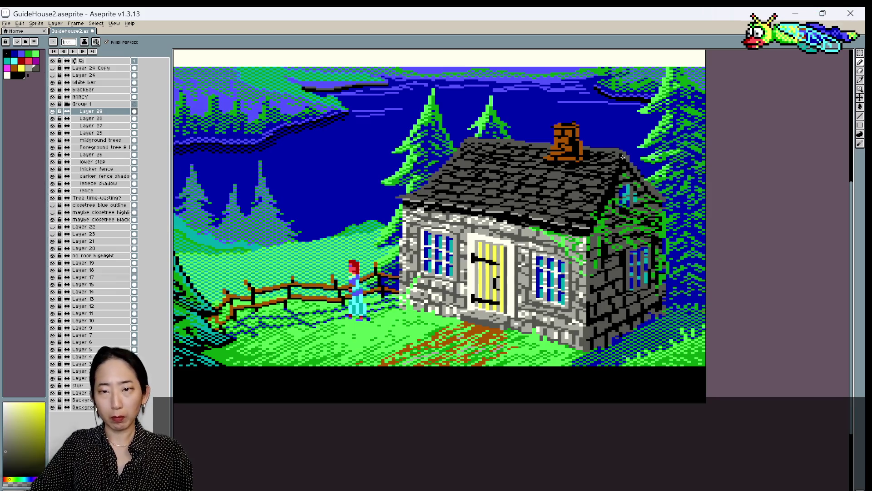
{"action": "left_click", "coordinate": [614, 160], "text": "alt"}
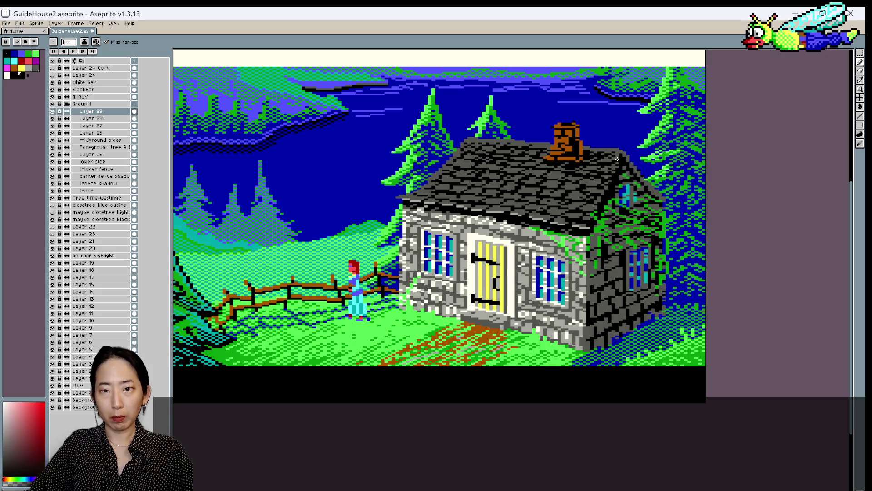
{"action": "key", "text": "ctrl+s"}
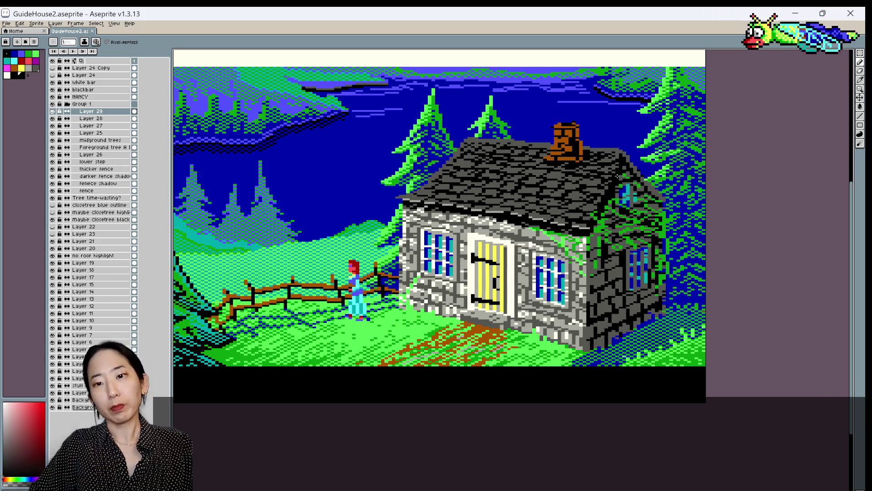
Sample a dark shingle colour and the roof grey, save, then pick a neutral grey
{"action": "left_click", "coordinate": [592, 212], "text": "alt"}
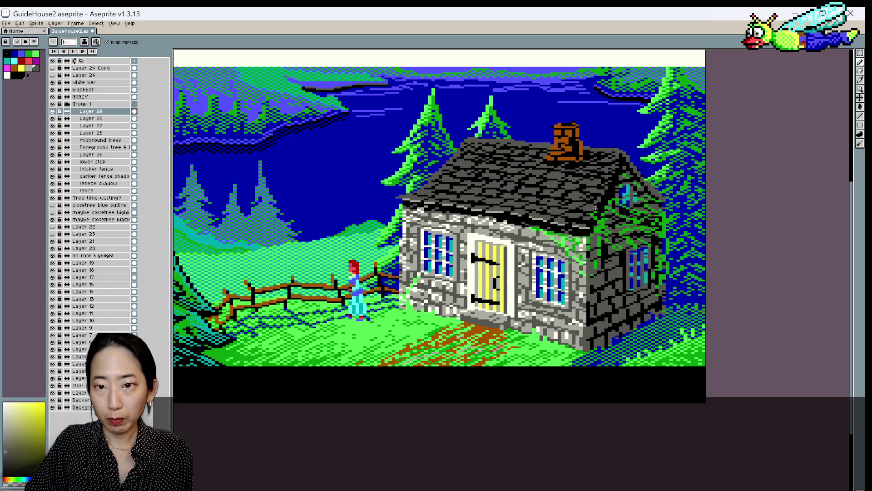
{"action": "left_click", "coordinate": [597, 180], "text": "alt"}
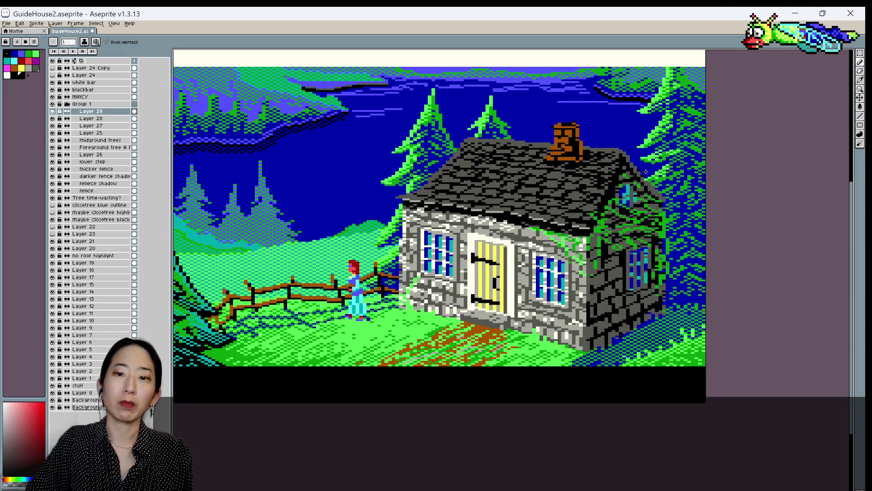
{"action": "key", "text": "ctrl+s"}
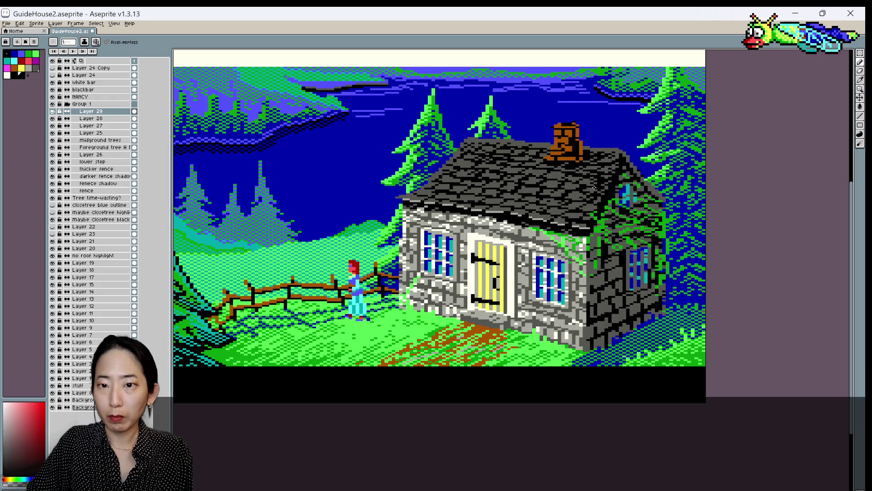
{"action": "left_click", "coordinate": [624, 194], "text": "alt"}
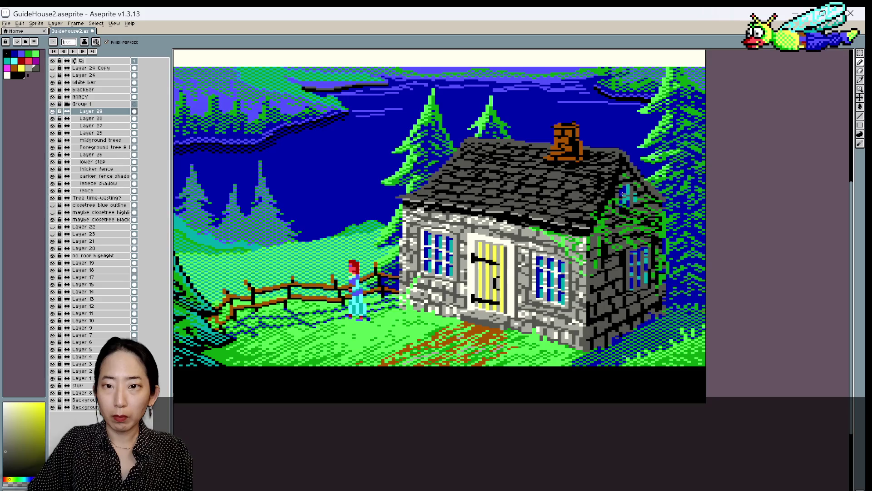
{"action": "left_click", "coordinate": [599, 199], "text": "alt"}
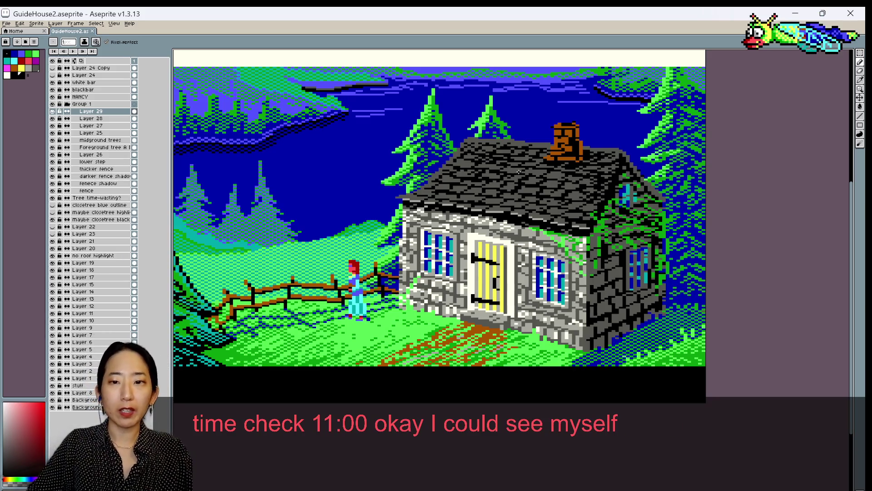
{"action": "scroll", "coordinate": [598, 213], "scroll_direction": "up", "scroll_amount": 1}
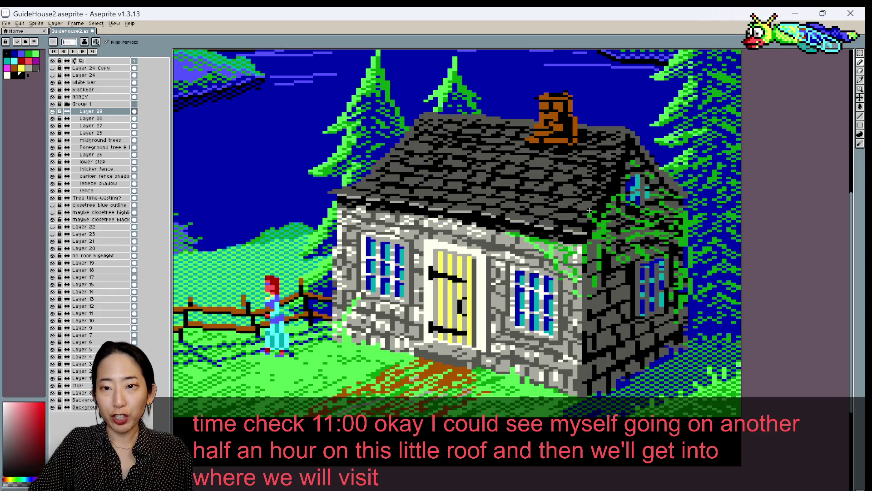
Sample two roof greys, saving the artwork after each
{"action": "left_click", "coordinate": [586, 211], "text": "alt"}
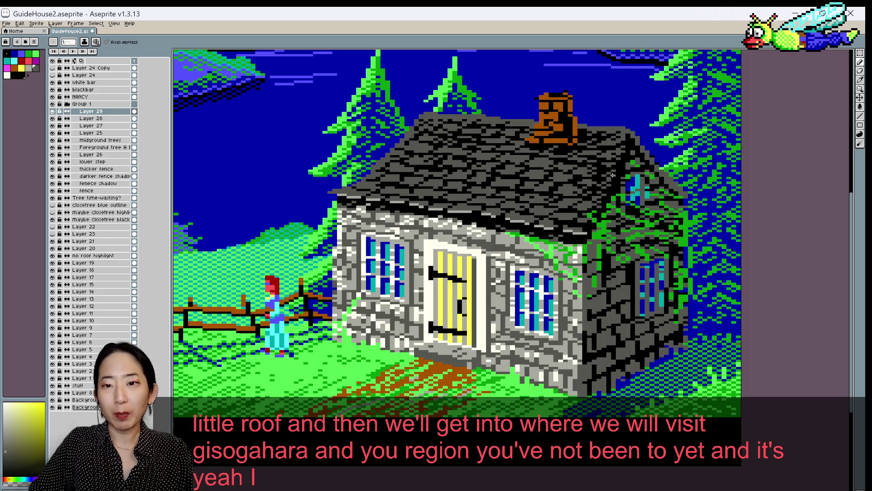
{"action": "key", "text": "ctrl+s"}
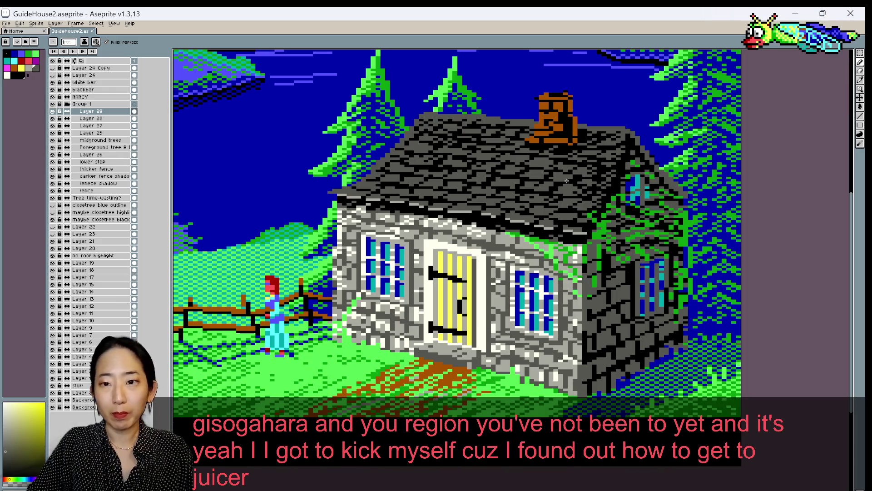
{"action": "left_click", "coordinate": [594, 198], "text": "alt"}
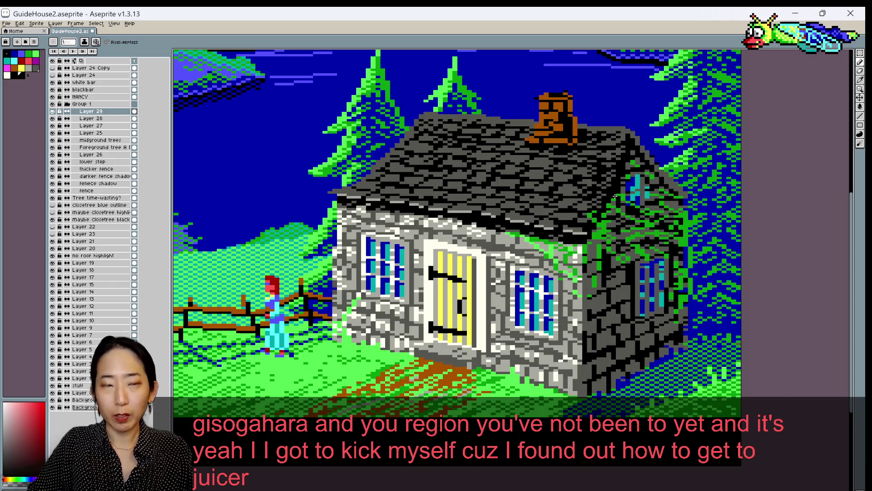
{"action": "key", "text": "ctrl+s"}
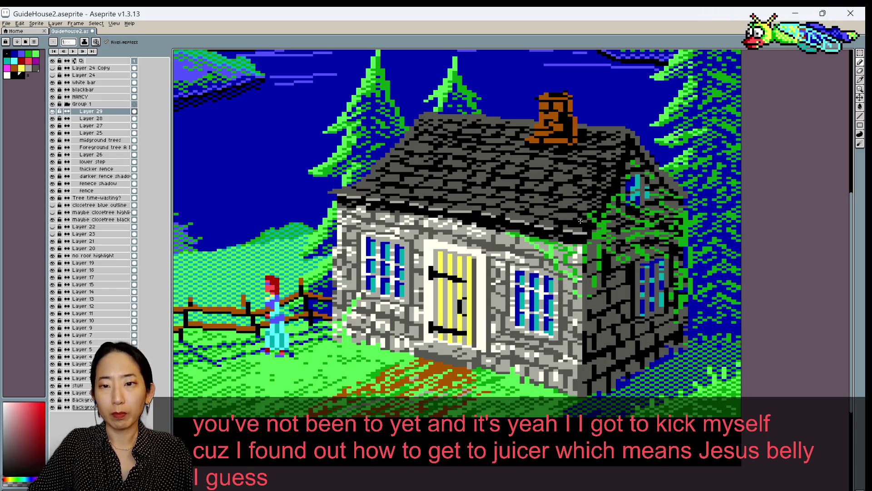
Zoom out and sample the foliage green beside the roof edge
{"action": "scroll", "coordinate": [622, 201], "scroll_direction": "down", "scroll_amount": 1}
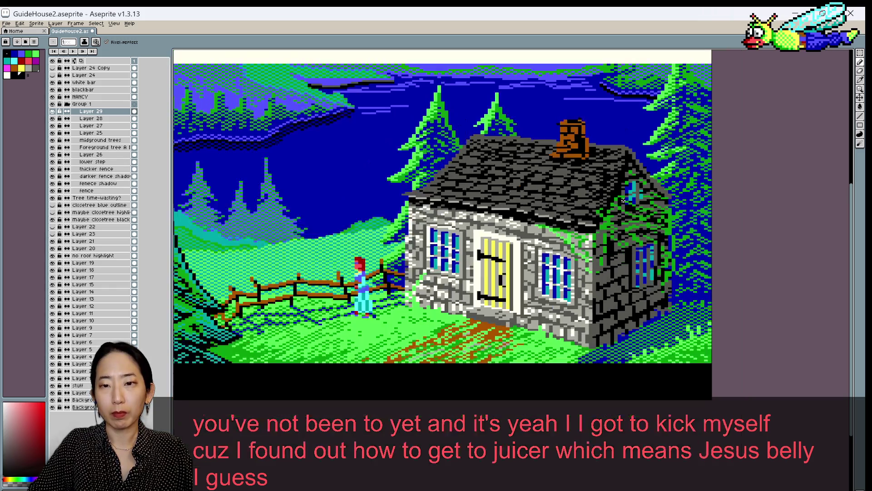
{"action": "left_click", "coordinate": [593, 221], "text": "alt"}
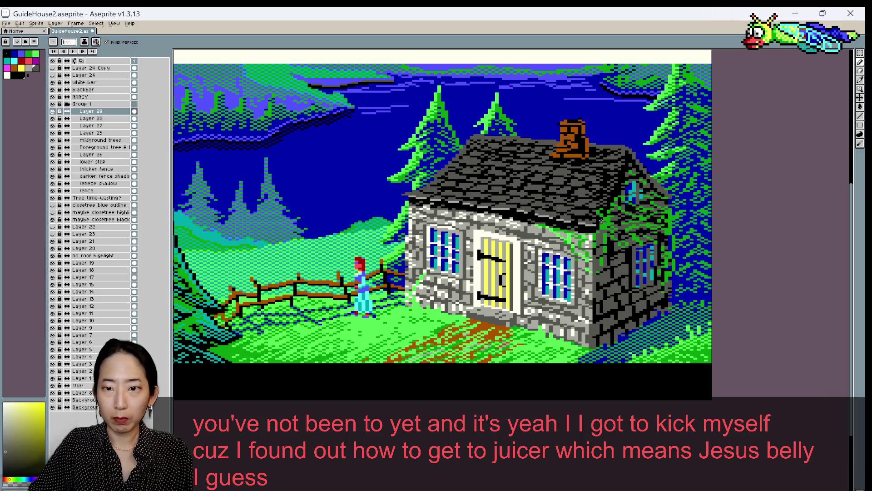
{"action": "left_click", "coordinate": [598, 221], "text": "alt"}
{"action": "left_click", "coordinate": [598, 220], "text": "alt"}
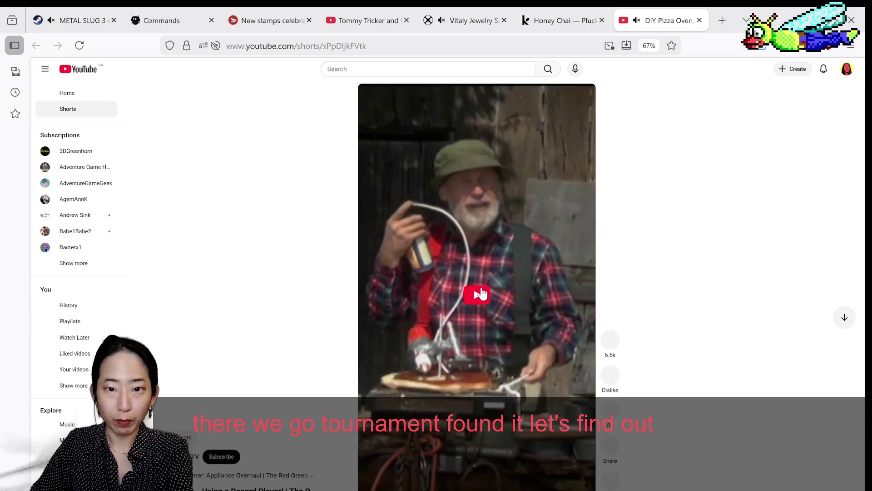
Watch the DIY Pizza Oven Short, then close its tab
{"action": "left_click", "coordinate": [476, 298]}
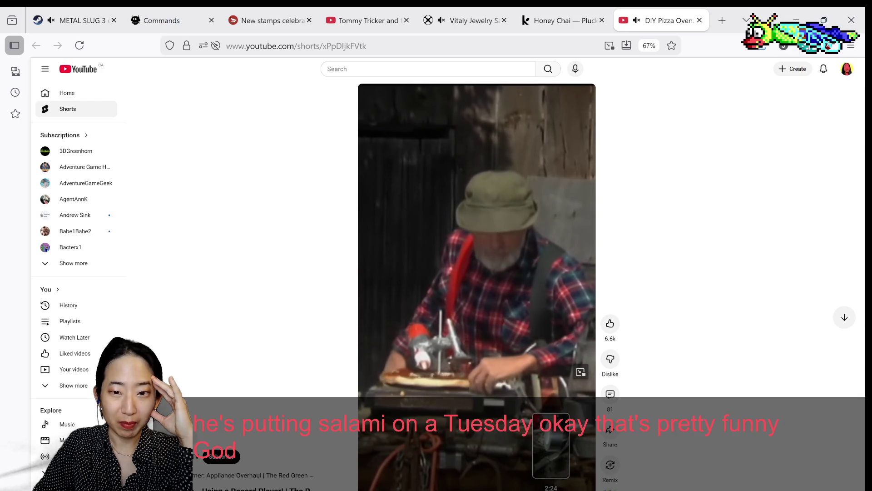
{"action": "scroll", "coordinate": [708, 407], "scroll_direction": "down", "scroll_amount": 1}
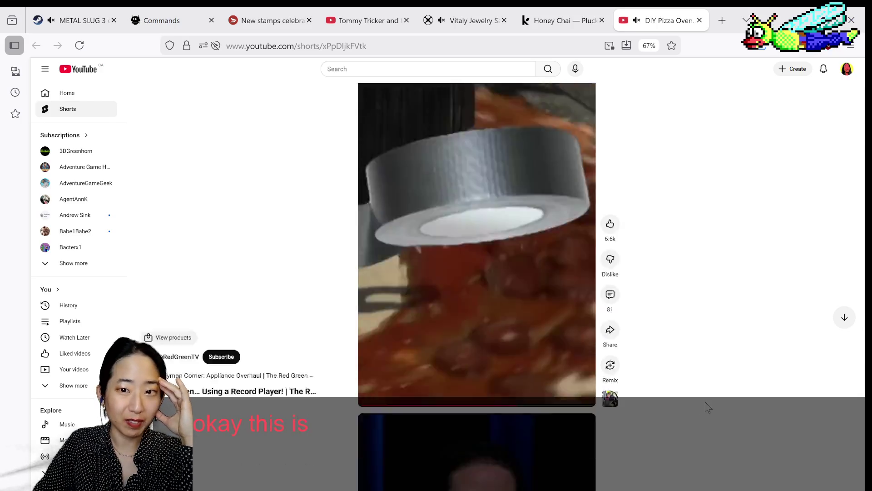
{"action": "scroll", "coordinate": [706, 402], "scroll_direction": "up", "scroll_amount": 1}
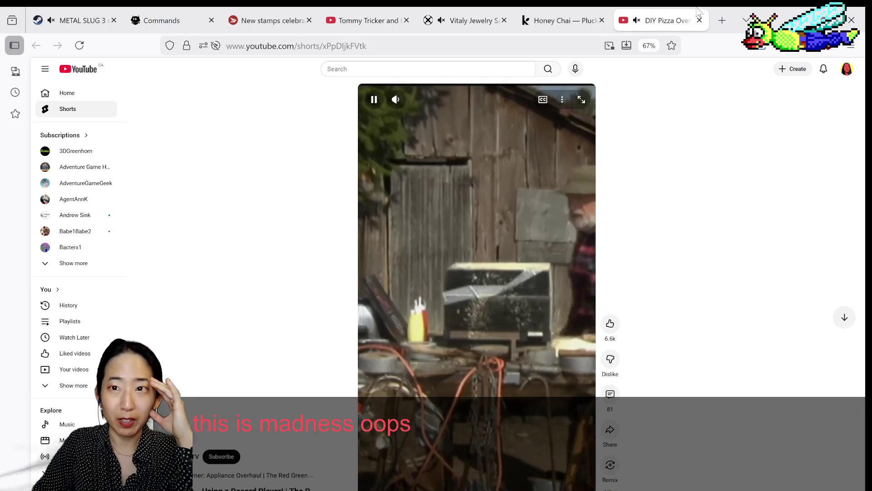
{"action": "left_click", "coordinate": [699, 20]}
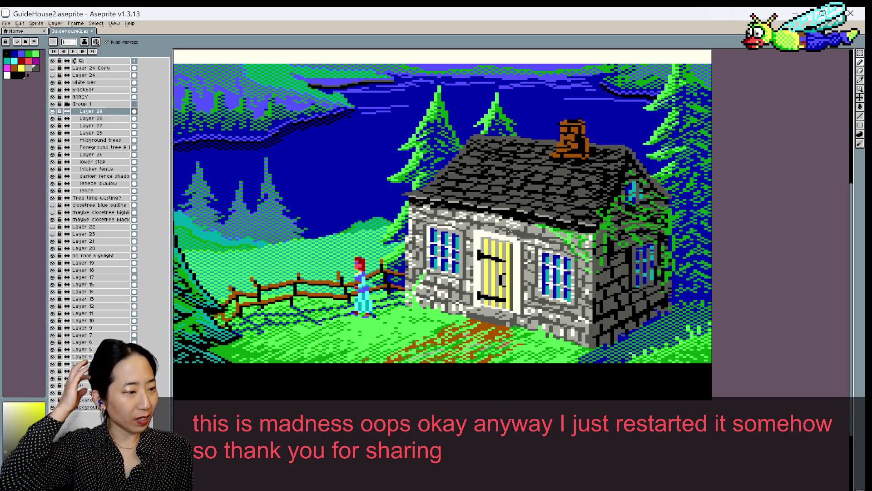
Zoom in on the cottage and sample roof greys plus a pale colour
{"action": "scroll", "coordinate": [510, 205], "scroll_direction": "up", "scroll_amount": 1}
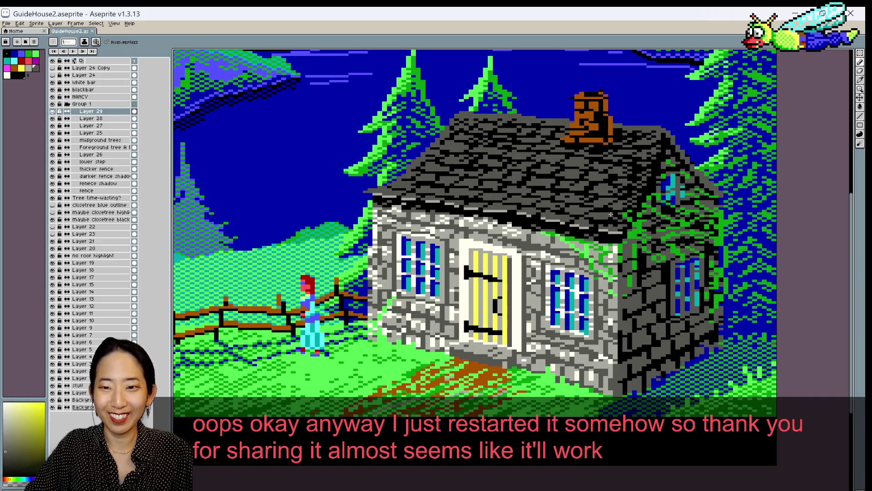
{"action": "left_click", "coordinate": [610, 214], "text": "alt"}
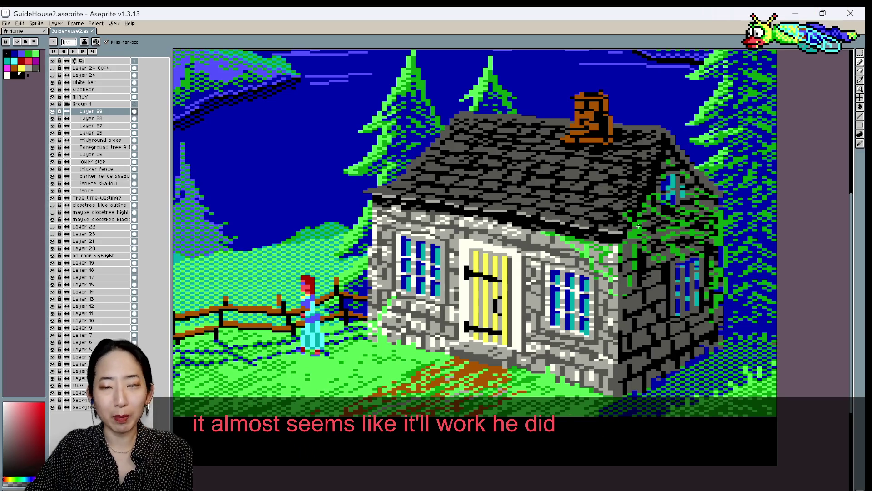
{"action": "left_click", "coordinate": [606, 225], "text": "alt"}
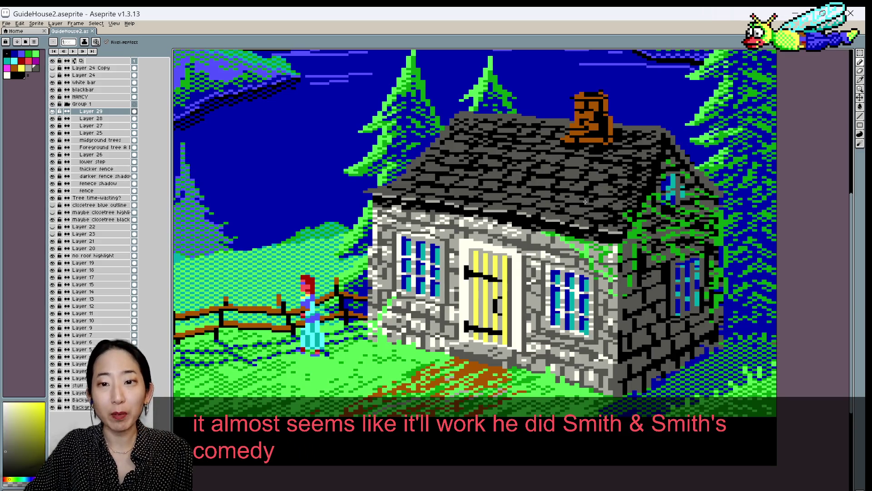
{"action": "left_click", "coordinate": [608, 200], "text": "alt"}
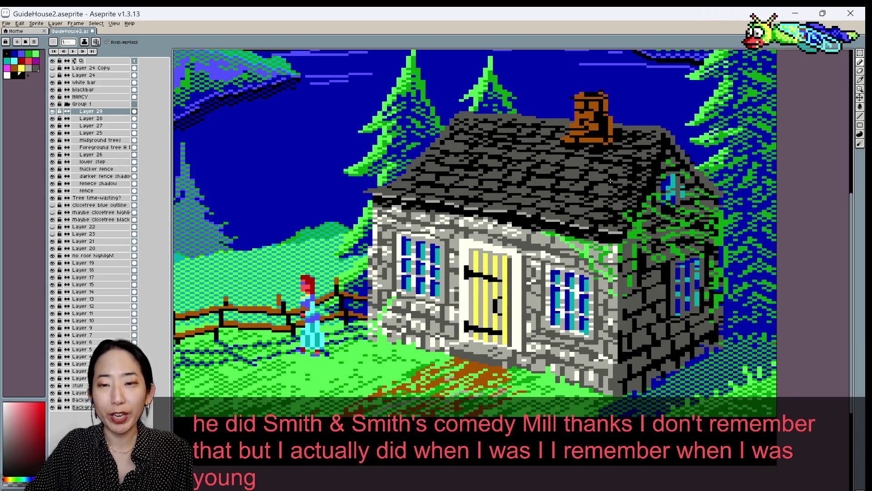
{"action": "scroll", "coordinate": [561, 150], "scroll_direction": "up", "scroll_amount": 1}
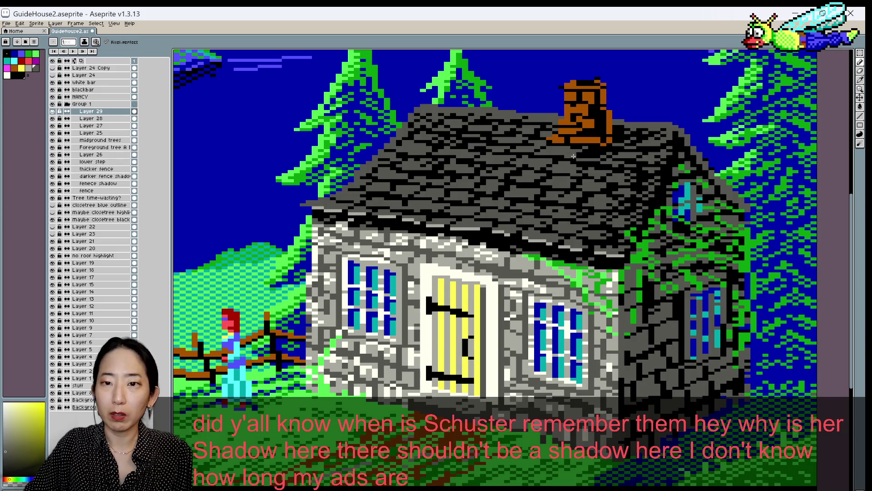
Sample two roof shades near the chimney and save the artwork
{"action": "left_click", "coordinate": [574, 155], "text": "alt"}
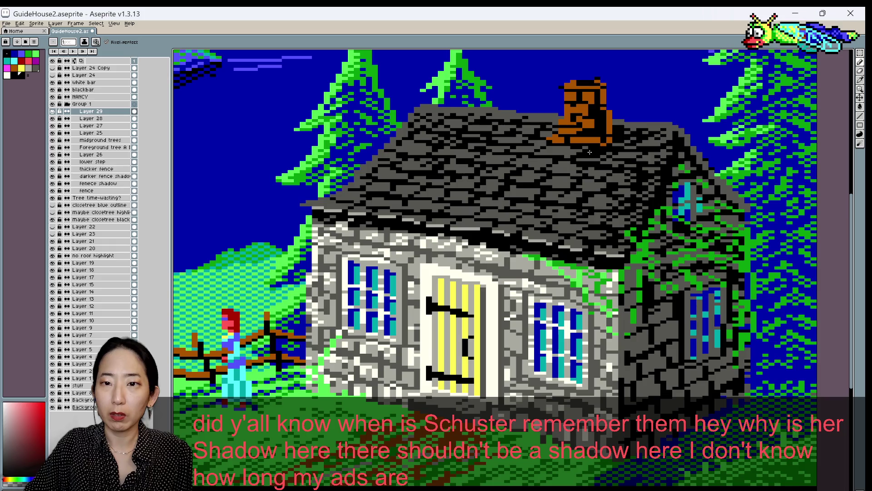
{"action": "left_click", "coordinate": [583, 155], "text": "alt"}
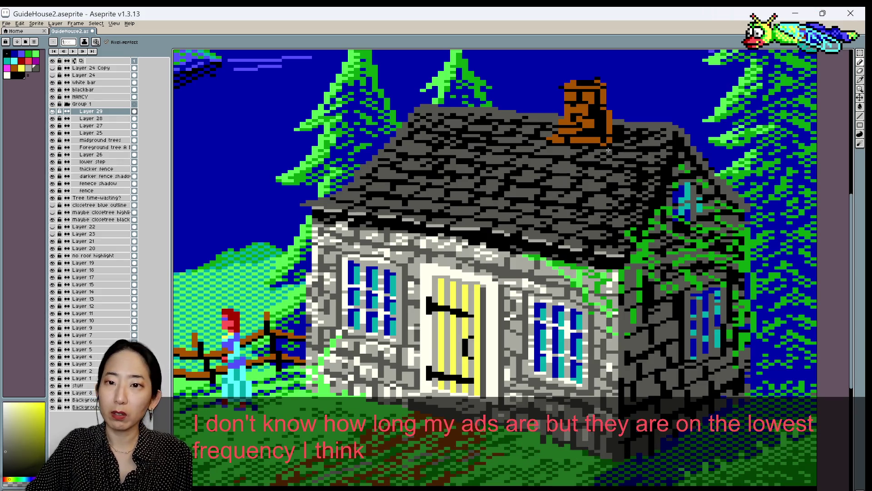
{"action": "scroll", "coordinate": [659, 142], "scroll_direction": "down", "scroll_amount": 1}
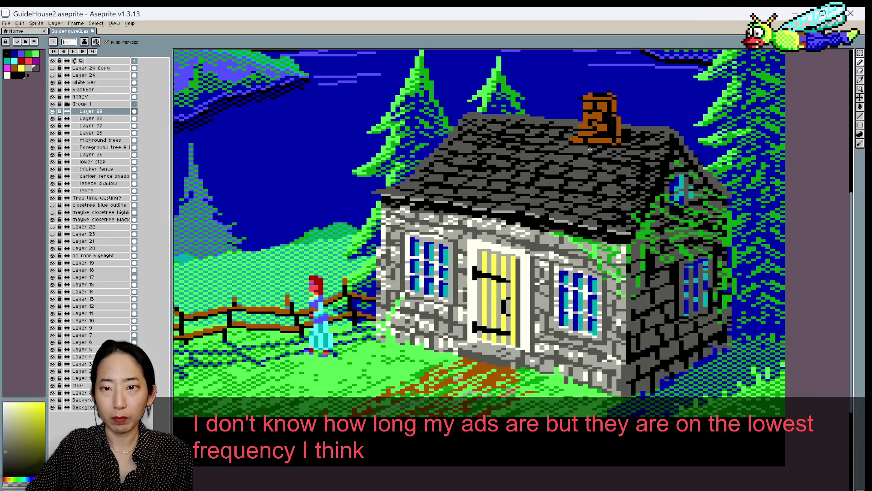
{"action": "key", "text": "ctrl+s"}
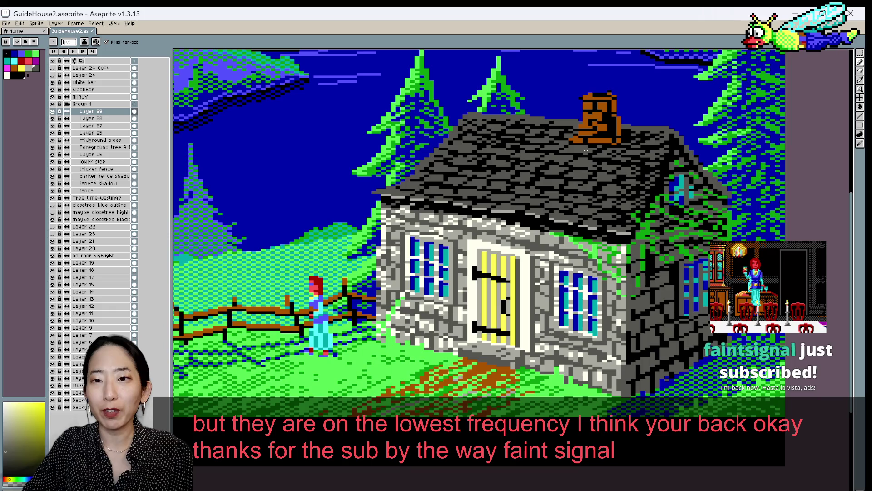
{"action": "scroll", "coordinate": [590, 148], "scroll_direction": "up", "scroll_amount": 1}
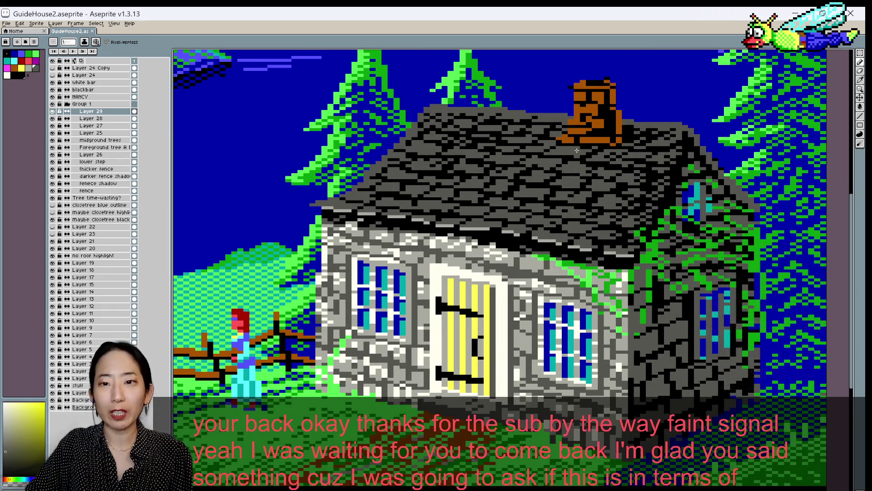
Sample more grey shingle shades along the roof, then save again
{"action": "left_click", "coordinate": [581, 152], "text": "alt"}
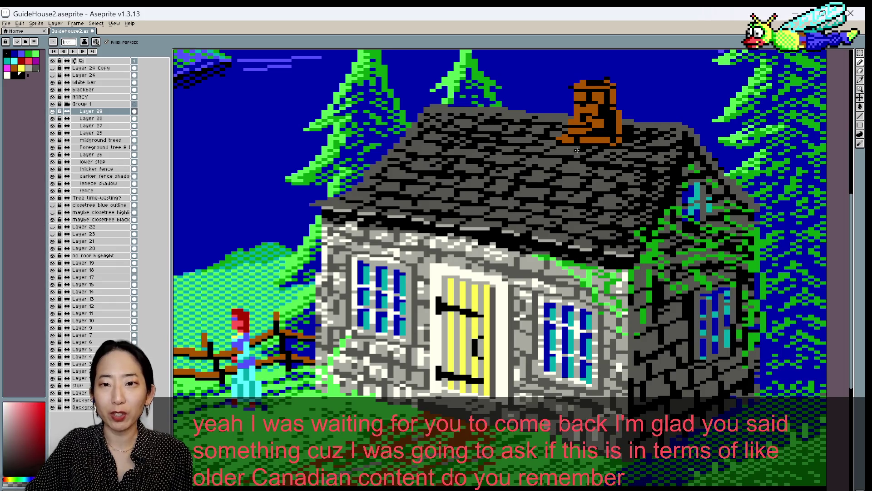
{"action": "left_click", "coordinate": [582, 147], "text": "alt"}
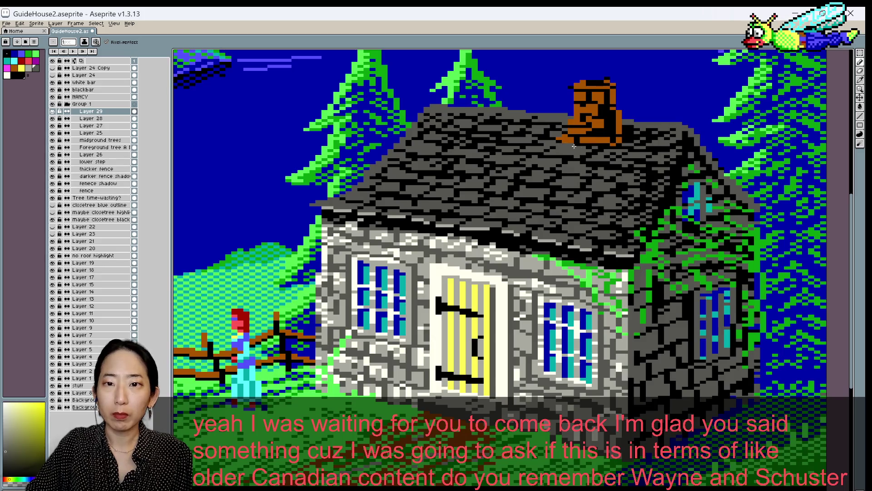
{"action": "left_click", "coordinate": [558, 142], "text": "alt"}
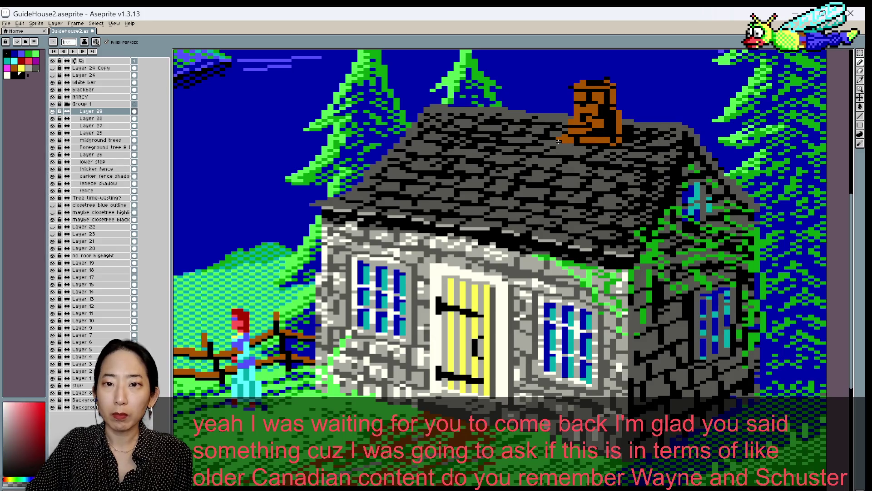
{"action": "left_click", "coordinate": [559, 142], "text": "alt"}
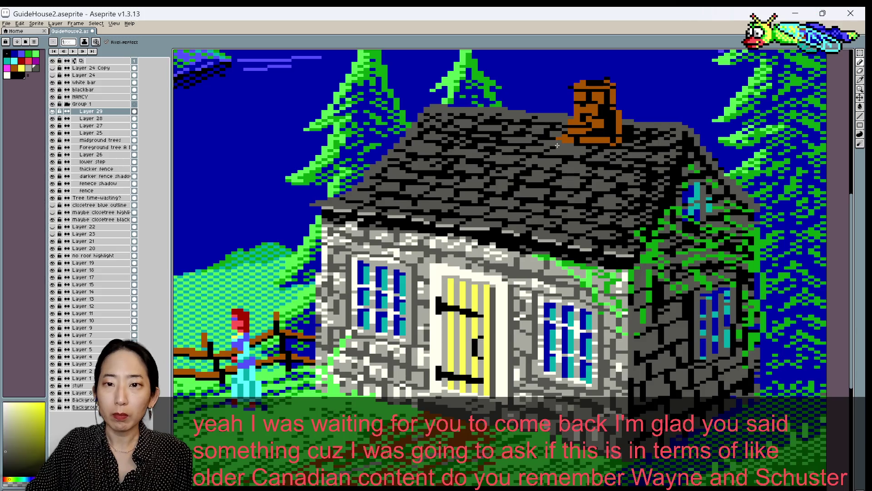
{"action": "left_click", "coordinate": [558, 145], "text": "alt"}
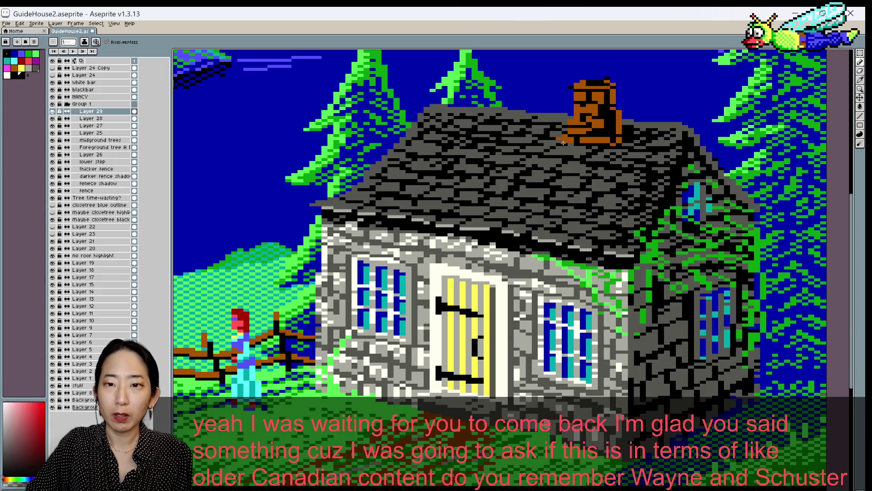
{"action": "key", "text": "ctrl+s"}
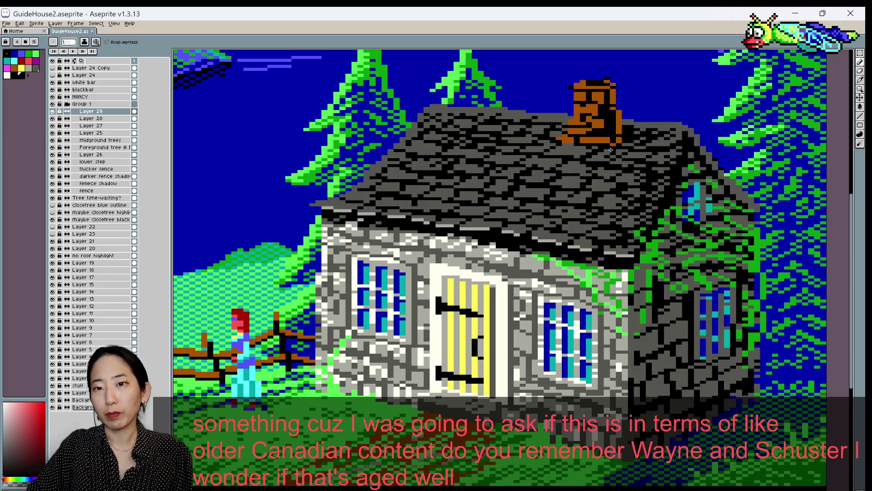
Paint a pixel at the chimney base using the chimney brown and roof grey
{"action": "left_click", "coordinate": [612, 150], "text": "alt"}
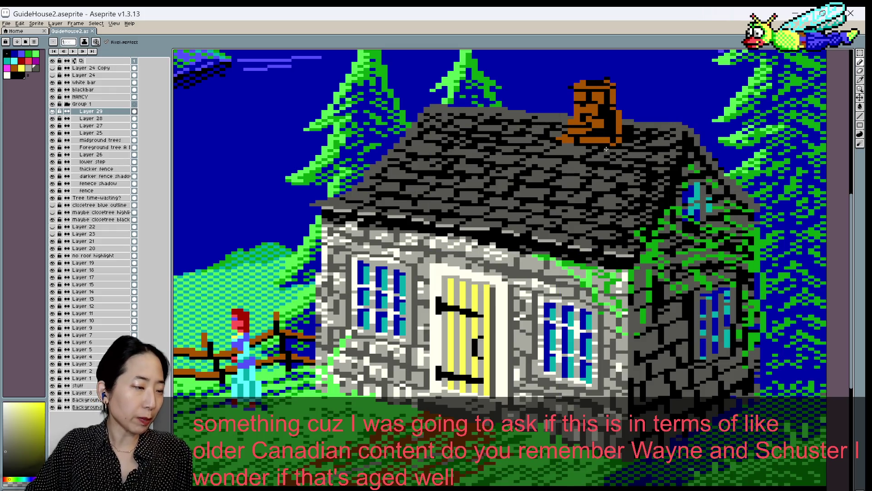
{"action": "left_click", "coordinate": [589, 152], "text": "alt"}
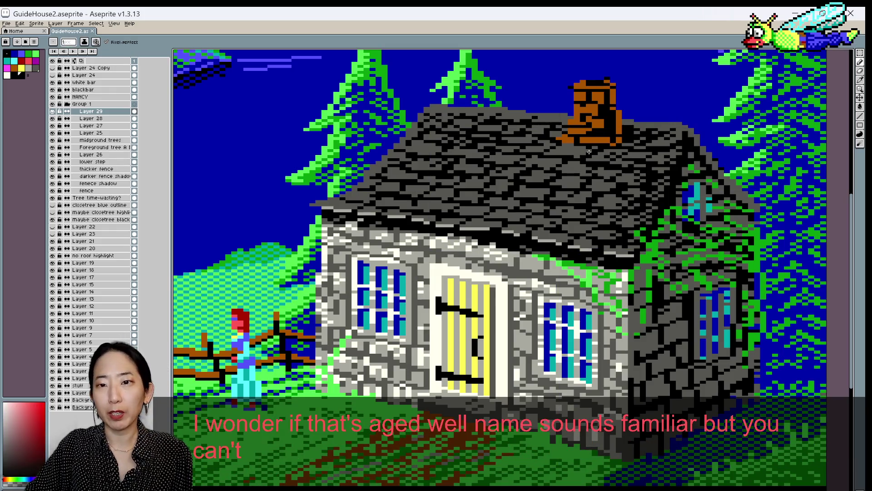
{"action": "left_click", "coordinate": [608, 147]}
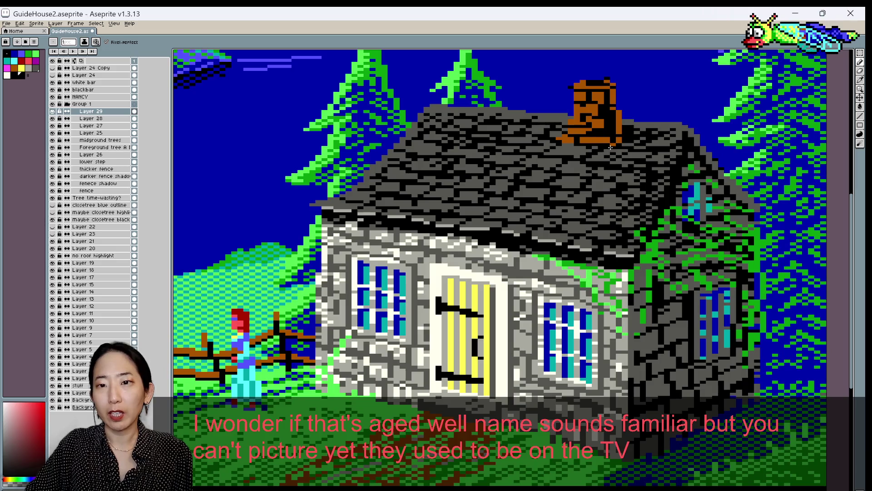
{"action": "left_click", "coordinate": [611, 147], "text": "alt"}
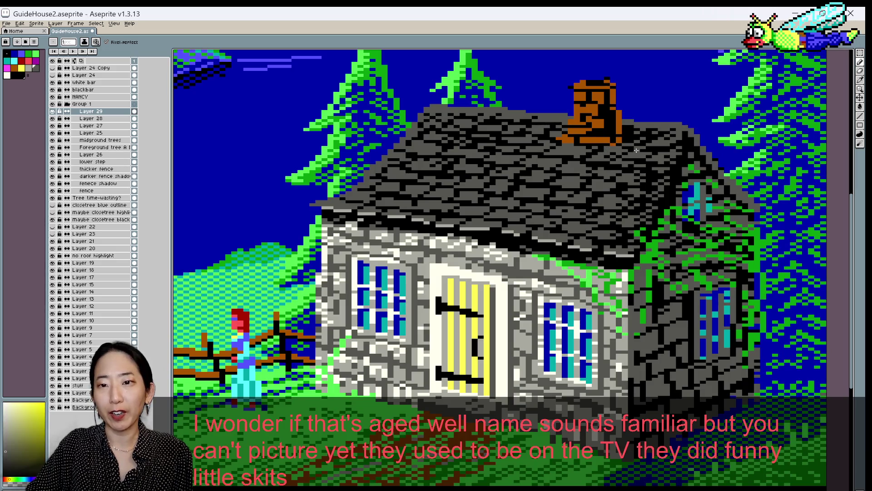
{"action": "left_click", "coordinate": [595, 149], "text": "alt"}
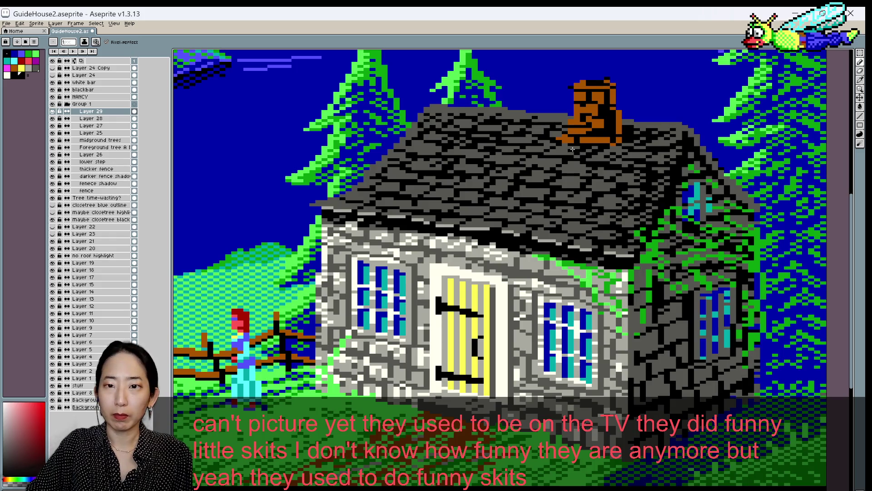
{"action": "scroll", "coordinate": [667, 132], "scroll_direction": "down", "scroll_amount": 2}
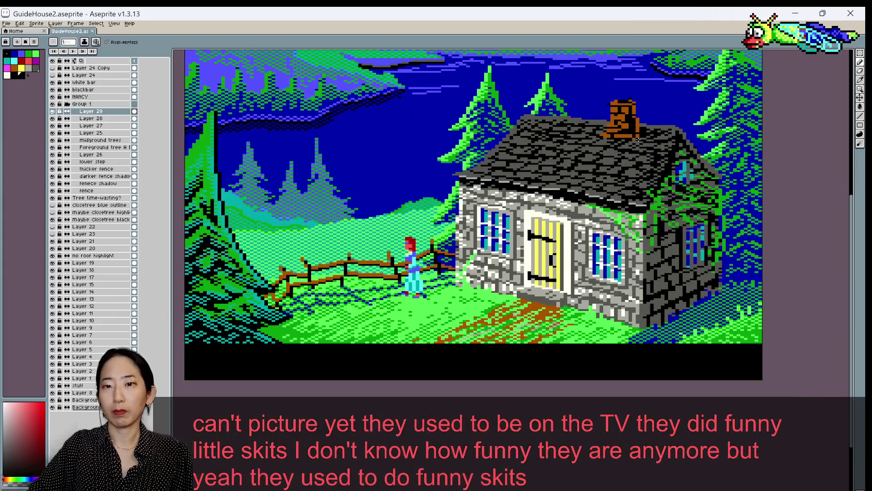
{"action": "scroll", "coordinate": [638, 139], "scroll_direction": "up", "scroll_amount": 2}
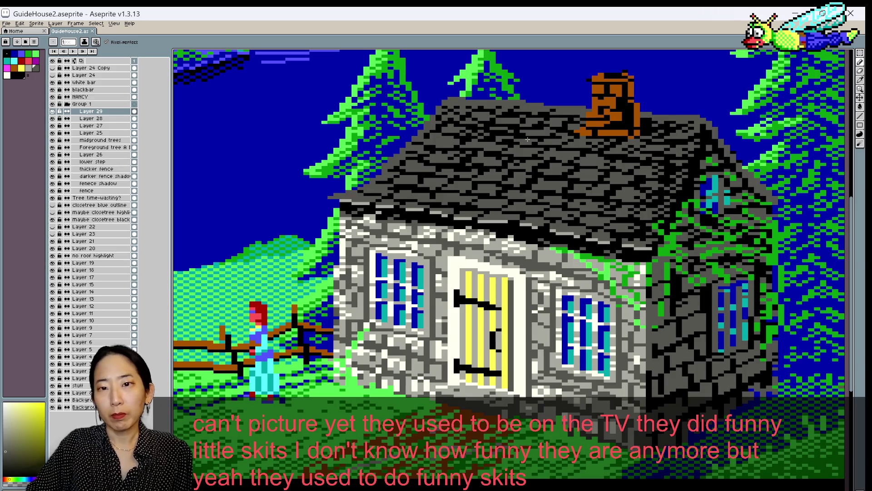
{"action": "scroll", "coordinate": [584, 125], "scroll_direction": "down", "scroll_amount": 1}
{"action": "left_click", "coordinate": [555, 130], "text": "alt"}
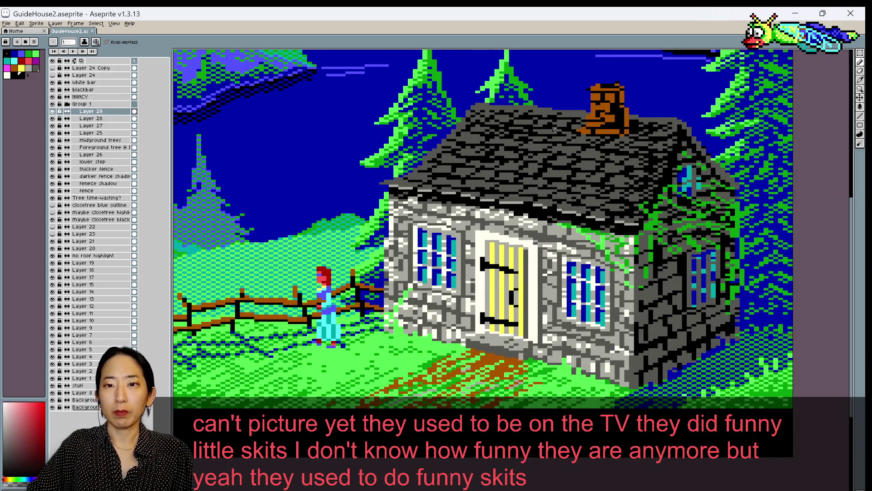
{"action": "scroll", "coordinate": [632, 136], "scroll_direction": "down", "scroll_amount": 1}
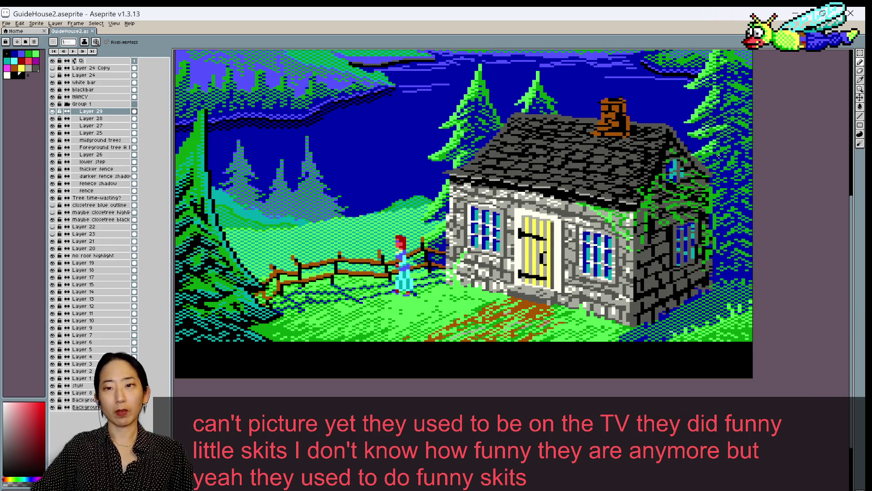
{"action": "scroll", "coordinate": [728, 156], "scroll_direction": "up", "scroll_amount": 1}
{"action": "scroll", "coordinate": [633, 161], "scroll_direction": "up", "scroll_amount": 1}
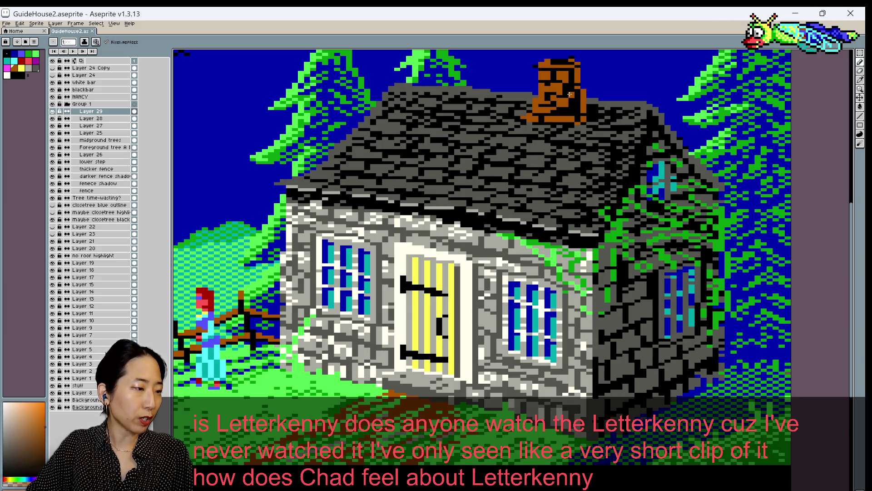
{"action": "left_click_drag", "start_coordinate": [571, 92], "coordinate": [551, 148]}
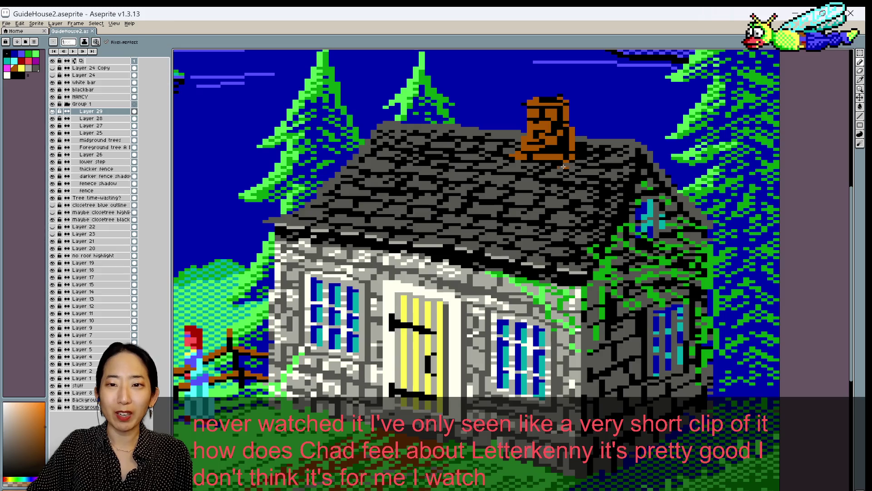
Sample the sky blue and the chimney's brown and dark outline colours
{"action": "key", "text": "space"}
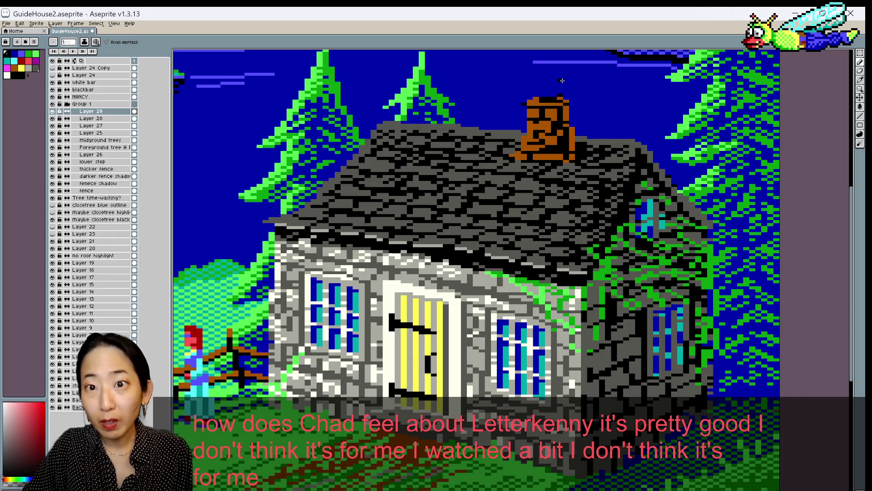
{"action": "left_click", "coordinate": [560, 95], "text": "alt"}
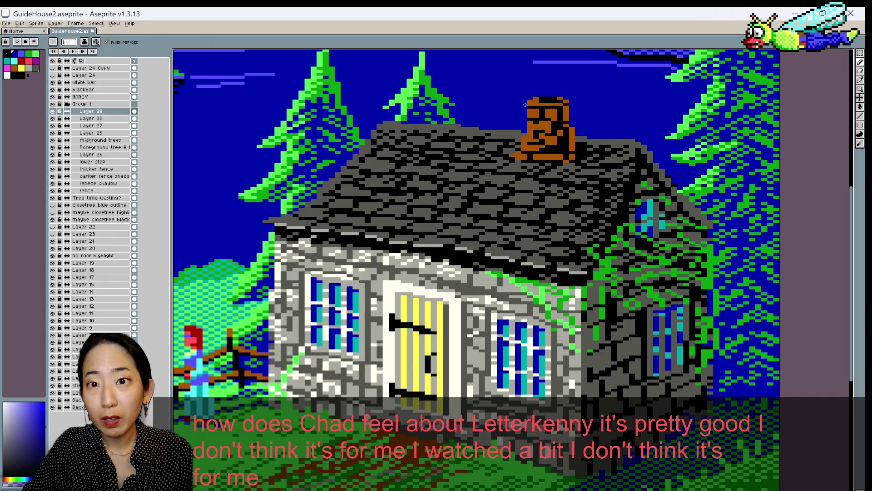
{"action": "left_click", "coordinate": [540, 98], "text": "alt"}
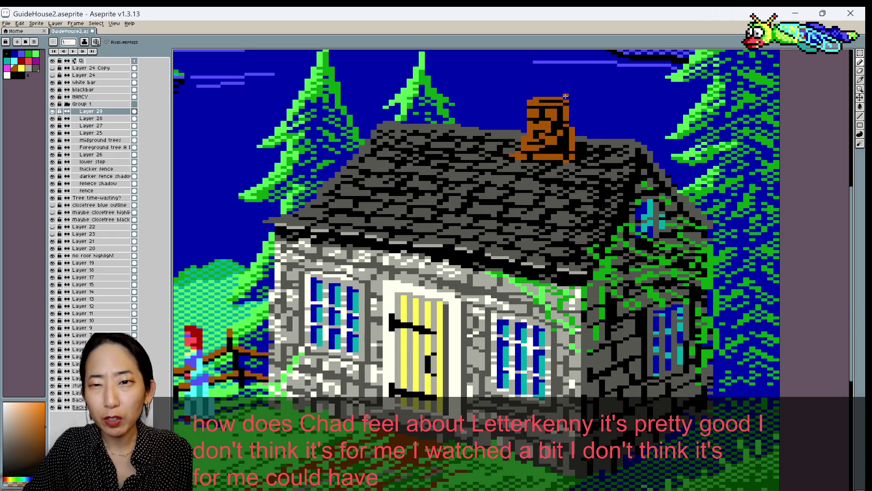
{"action": "left_click", "coordinate": [530, 104], "text": "alt"}
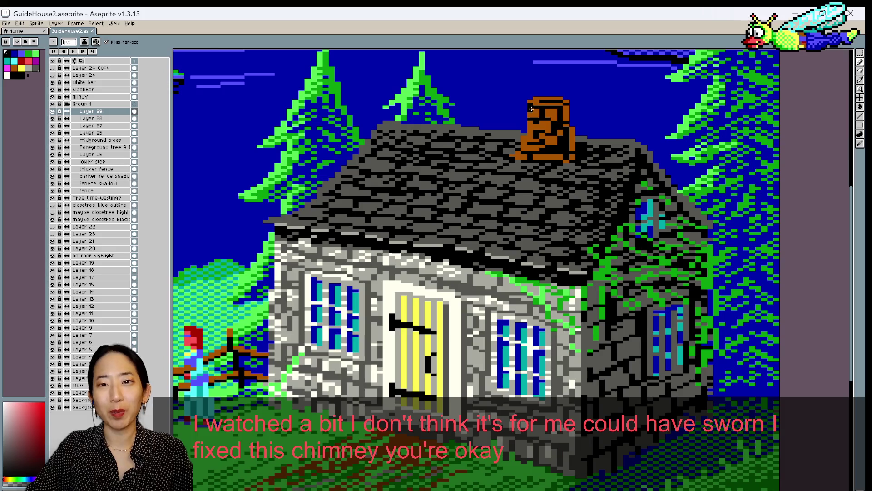
{"action": "left_click", "coordinate": [532, 106], "text": "alt"}
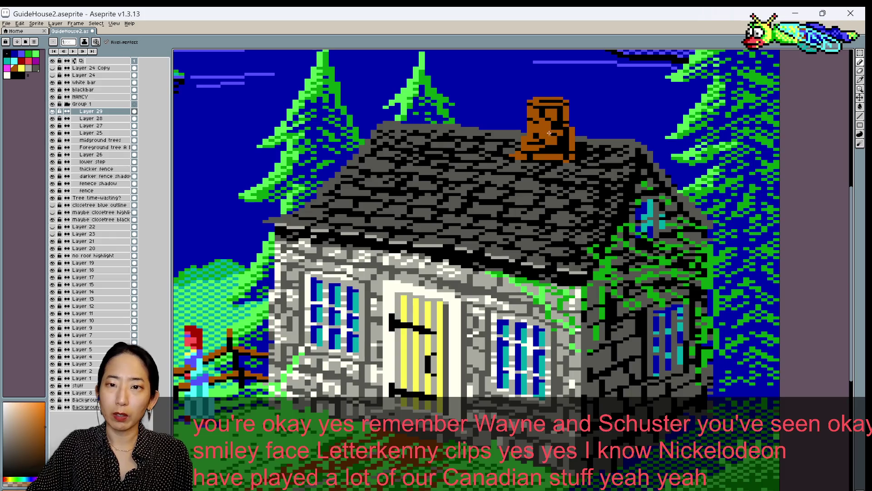
Swap working colours and sample the chimney's orange-brown and darker shades
{"action": "key", "text": "["}
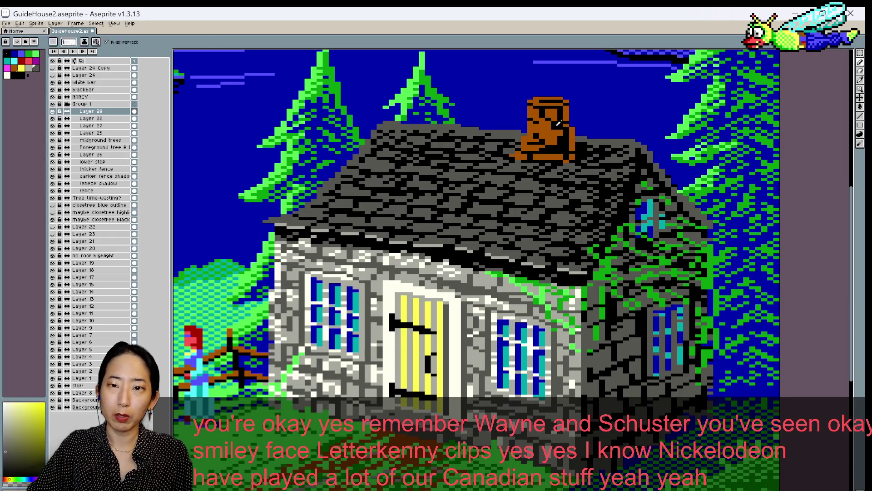
{"action": "key", "text": "["}
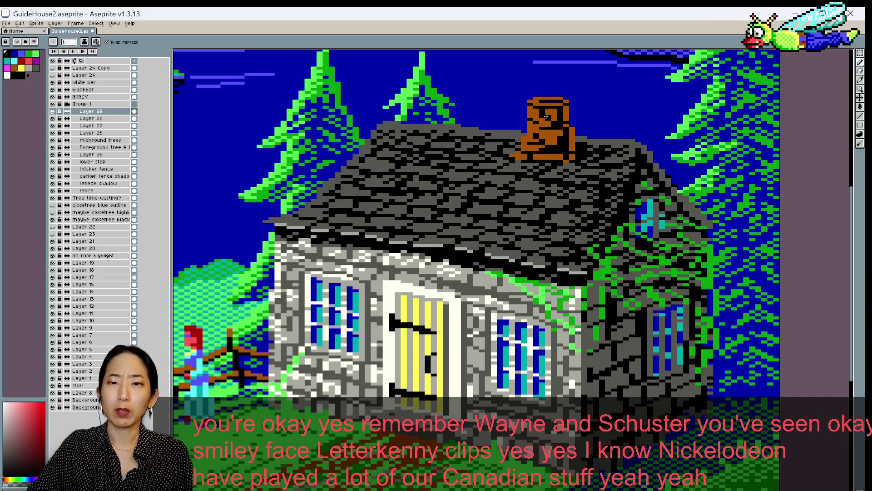
{"action": "left_click", "coordinate": [537, 122], "text": "alt"}
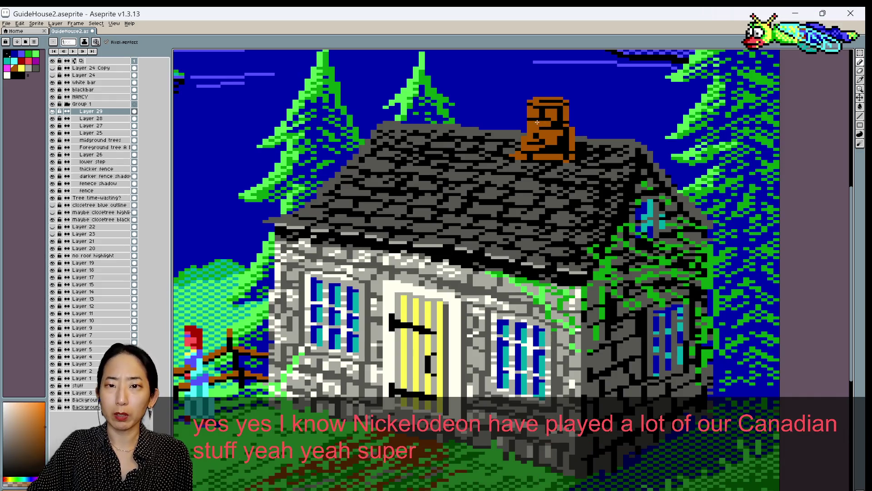
{"action": "key", "text": "["}
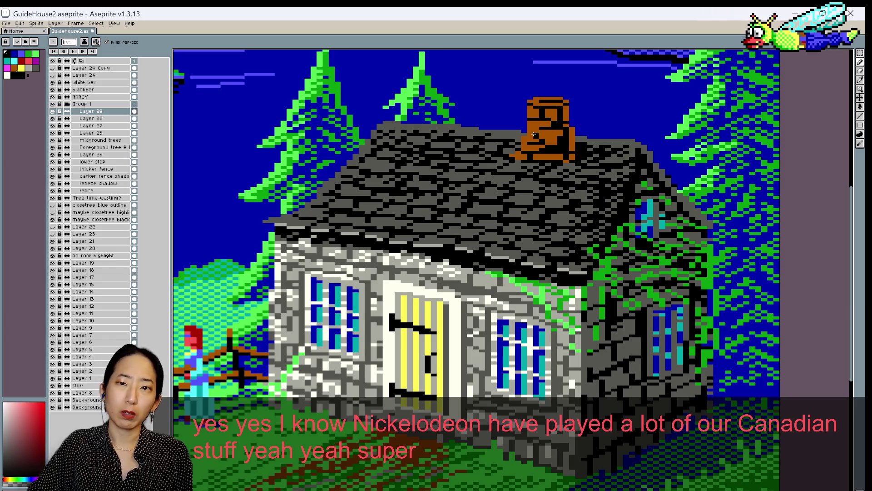
{"action": "left_click", "coordinate": [537, 135], "text": "alt"}
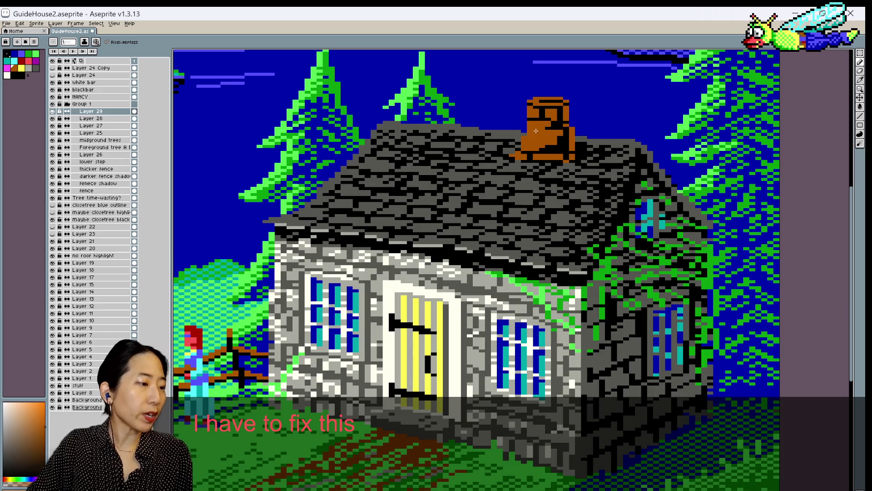
{"action": "left_click", "coordinate": [548, 120], "text": "alt"}
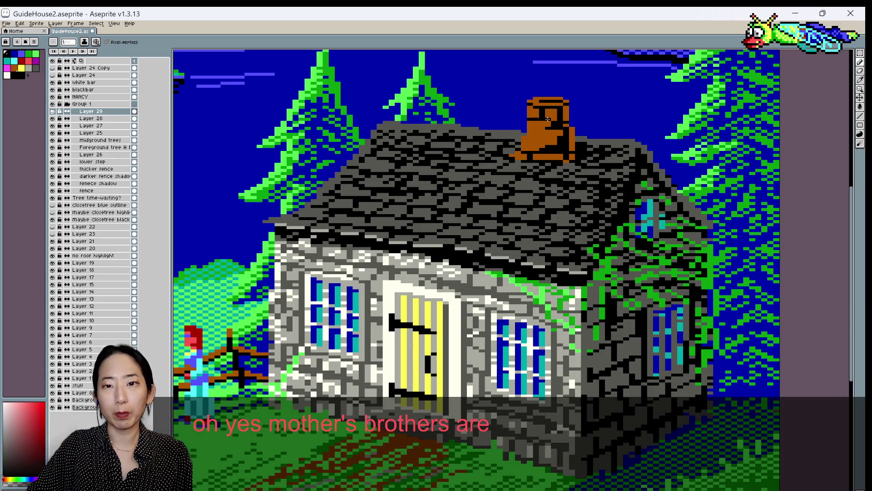
{"action": "left_click", "coordinate": [549, 128], "text": "alt"}
{"action": "left_click", "coordinate": [553, 131], "text": "alt"}
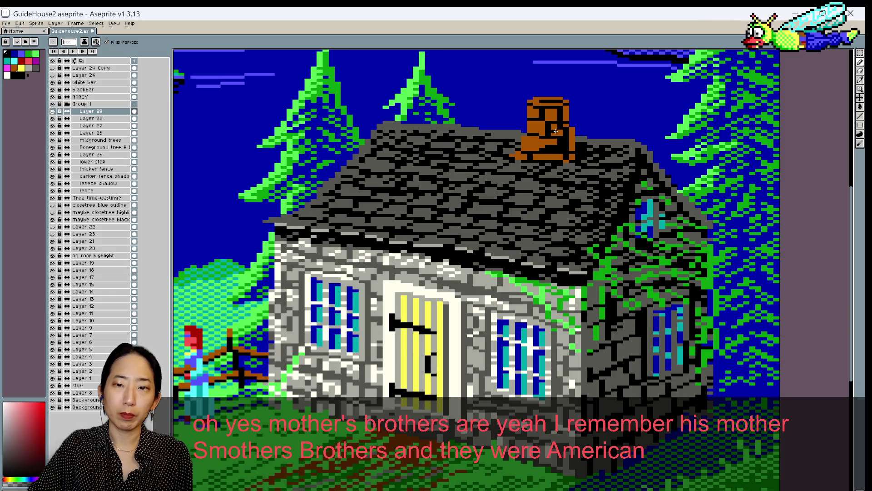
{"action": "left_click", "coordinate": [559, 126], "text": "alt"}
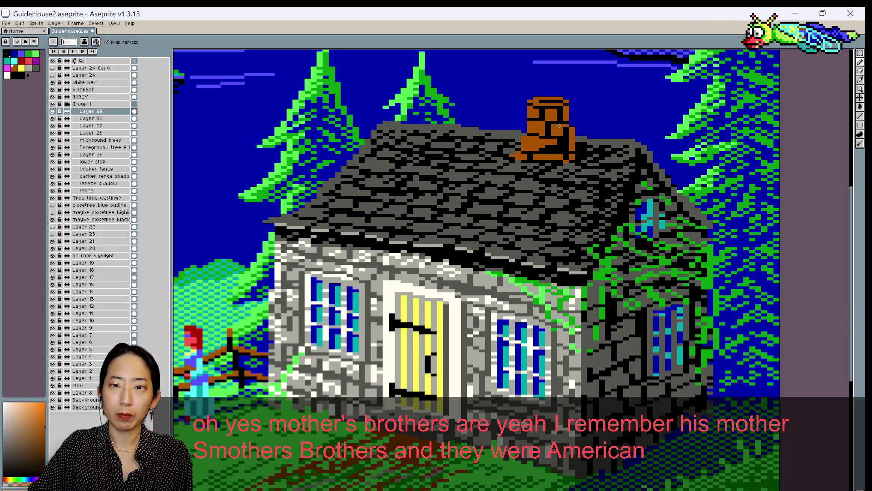
{"action": "left_click", "coordinate": [567, 106], "text": "alt"}
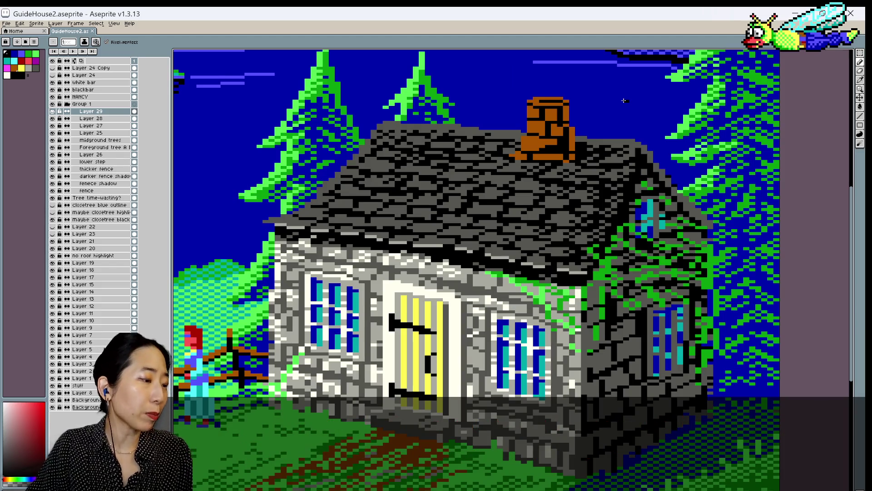
Repaint the chimney's dark line in brown and save the artwork
{"action": "left_click", "coordinate": [550, 150], "text": "alt"}
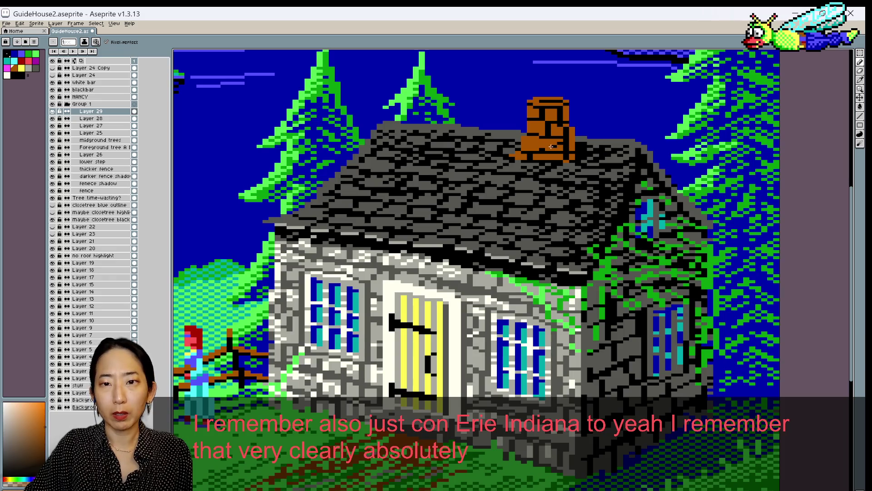
{"action": "left_click", "coordinate": [555, 141], "text": "alt"}
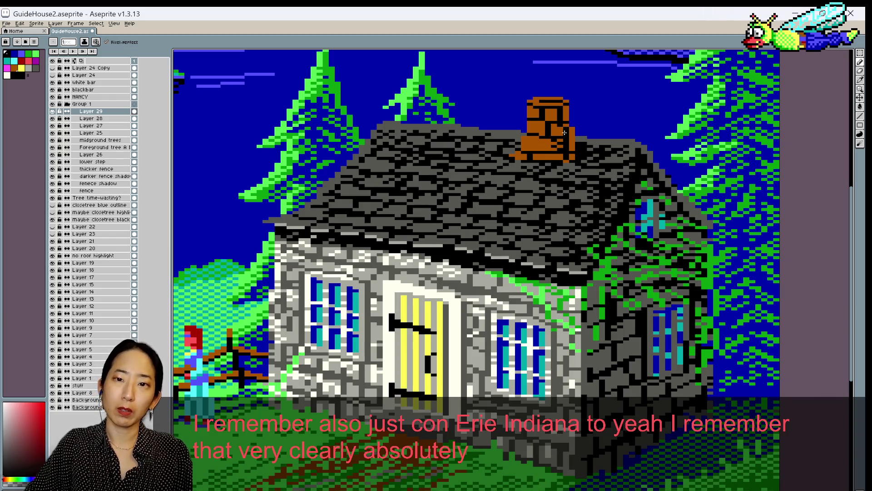
{"action": "left_click_drag", "start_coordinate": [546, 145], "coordinate": [538, 146]}
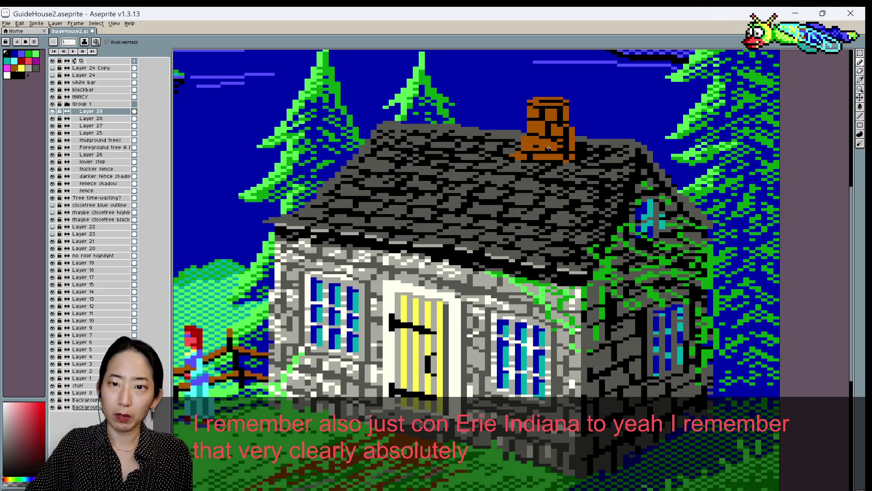
{"action": "left_click", "coordinate": [522, 135], "text": "alt"}
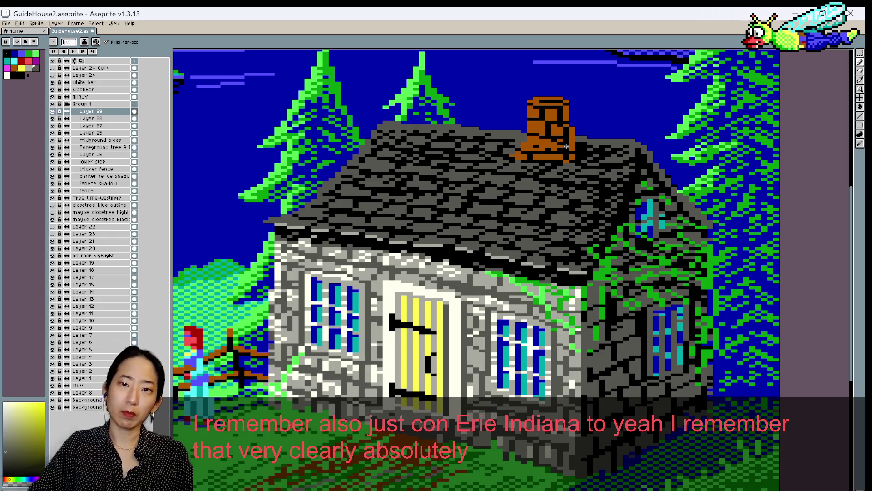
{"action": "key", "text": "ctrl+s"}
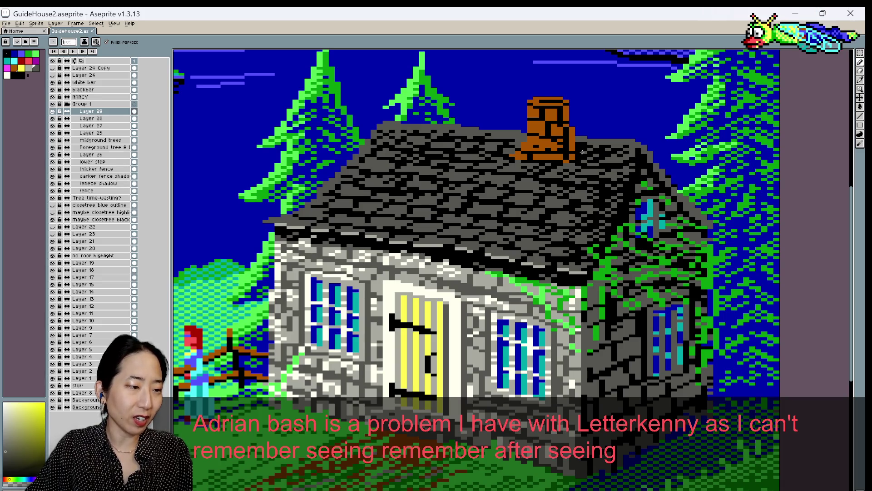
Sample reddish-brown chimney and grey shingle colours, then save again
{"action": "left_click", "coordinate": [512, 147], "text": "alt"}
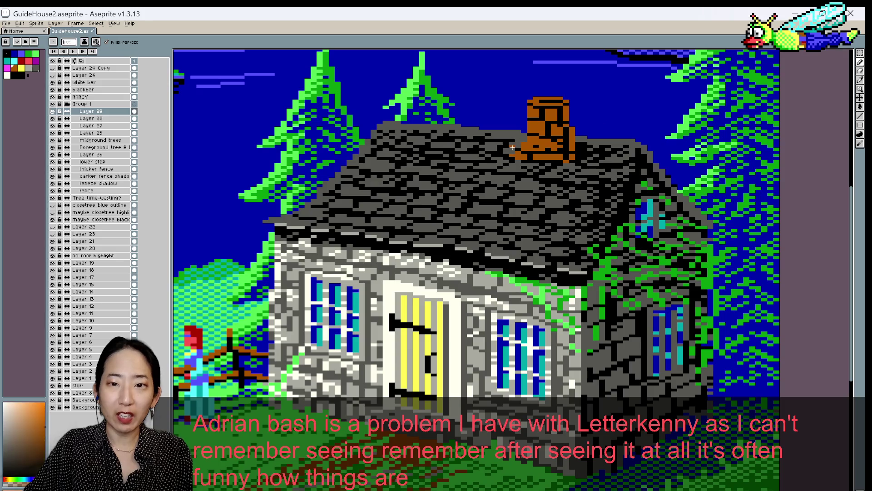
{"action": "left_click", "coordinate": [516, 149], "text": "alt"}
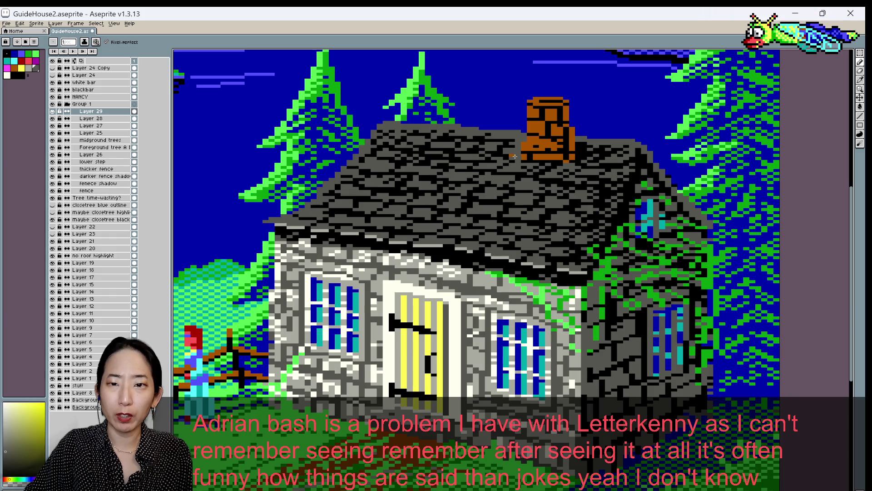
{"action": "left_click", "coordinate": [515, 142], "text": "alt"}
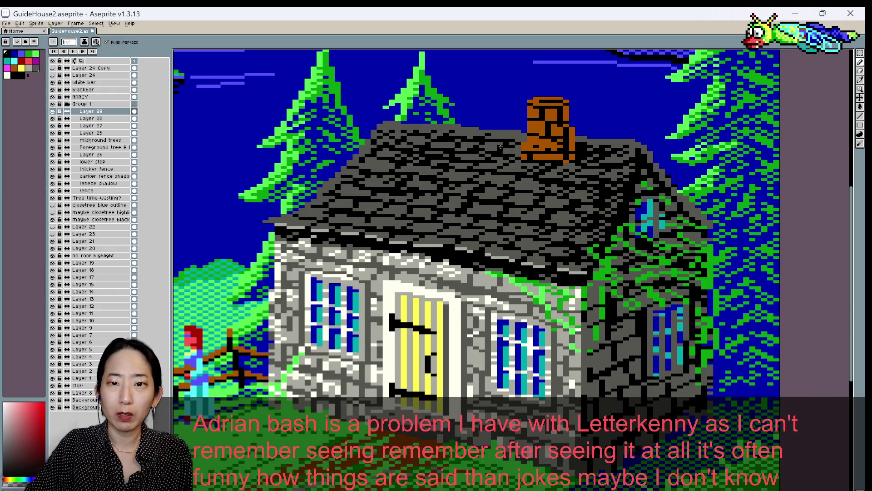
{"action": "left_click", "coordinate": [499, 146], "text": "alt"}
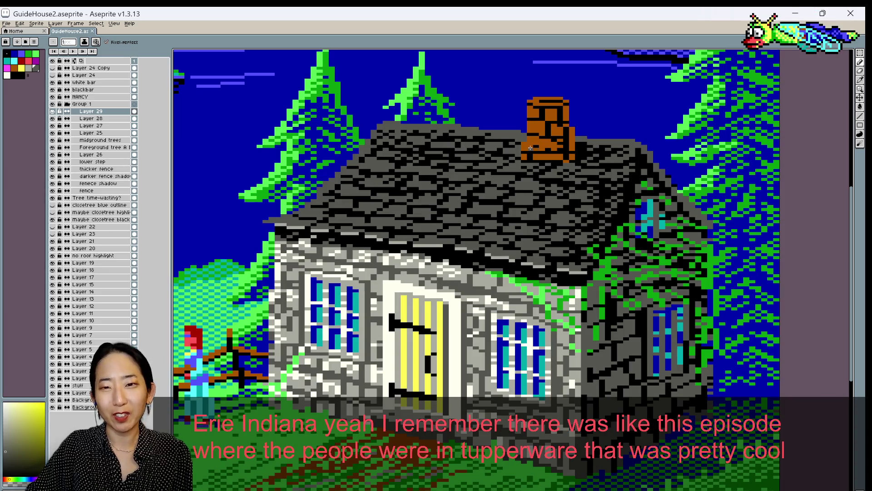
{"action": "left_click", "coordinate": [590, 141], "text": "alt"}
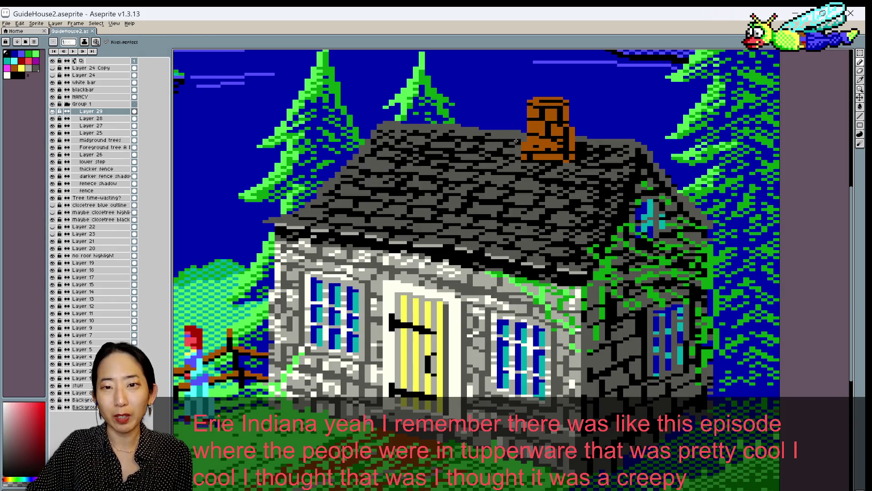
{"action": "key", "text": "ctrl+s"}
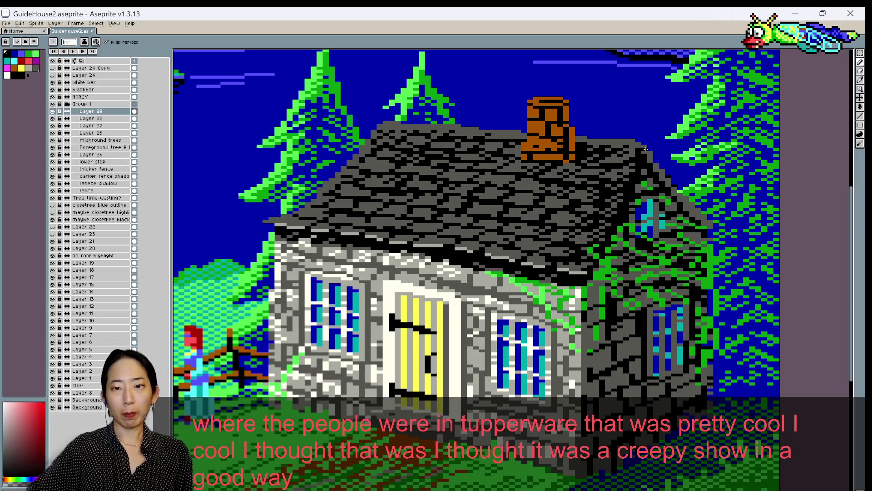
{"action": "left_click", "coordinate": [578, 252], "text": "alt"}
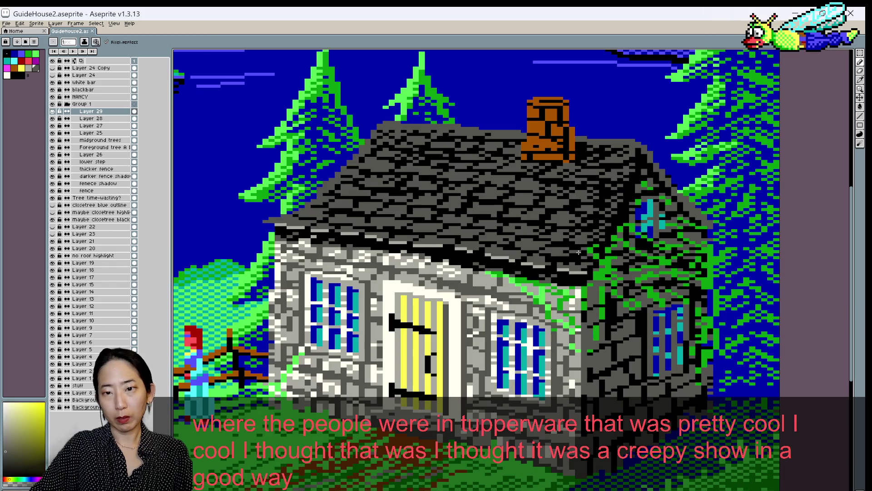
{"action": "scroll", "coordinate": [548, 245], "scroll_direction": "down", "scroll_amount": 2}
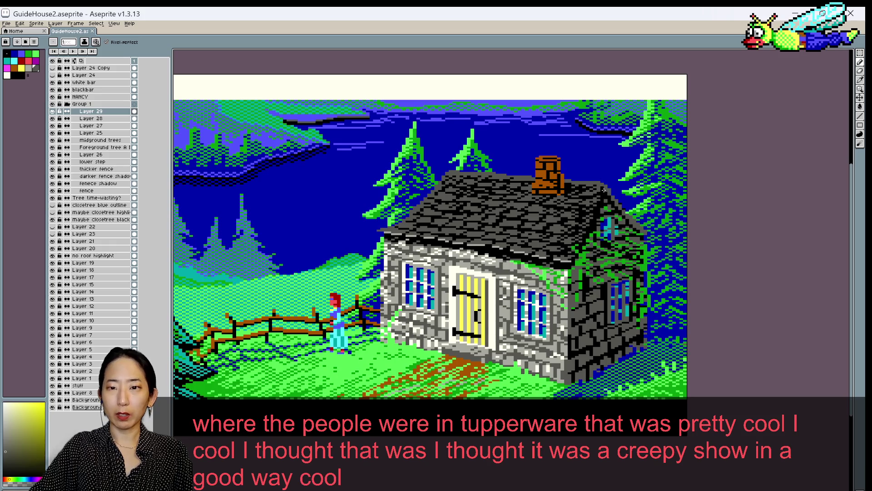
{"action": "scroll", "coordinate": [634, 222], "scroll_direction": "up", "scroll_amount": 1}
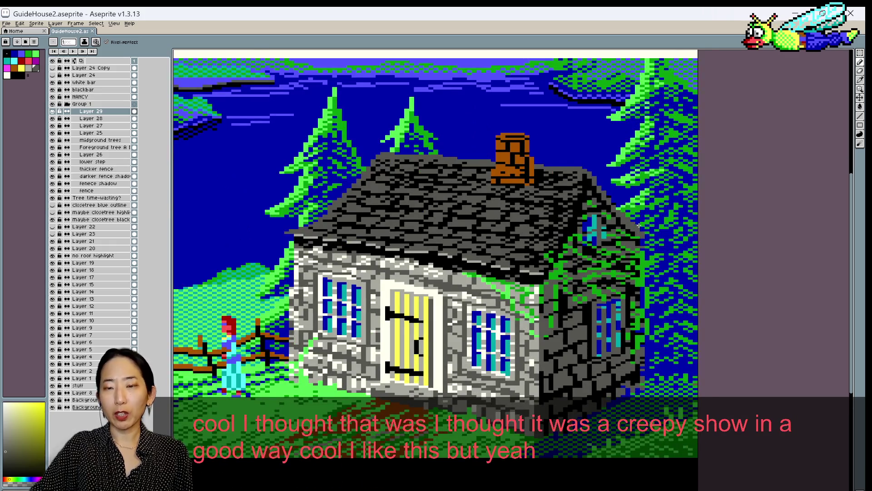
{"action": "scroll", "coordinate": [633, 211], "scroll_direction": "up", "scroll_amount": 1}
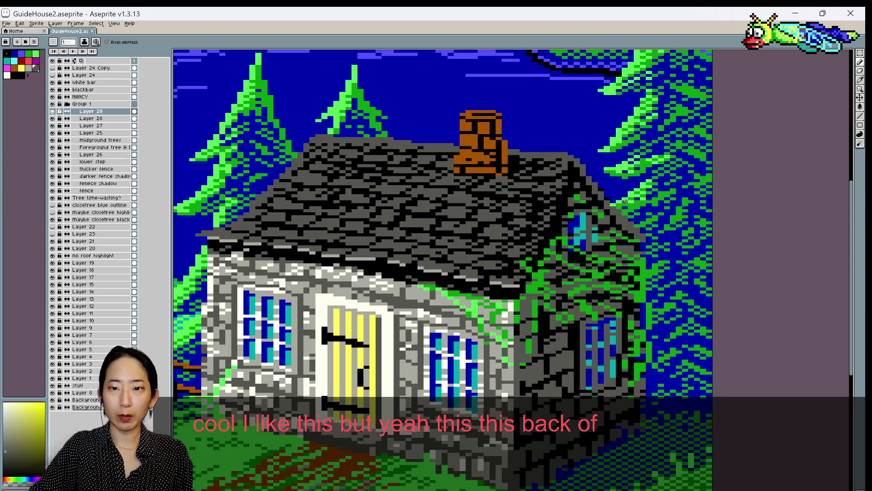
{"action": "scroll", "coordinate": [630, 208], "scroll_direction": "up", "scroll_amount": 1}
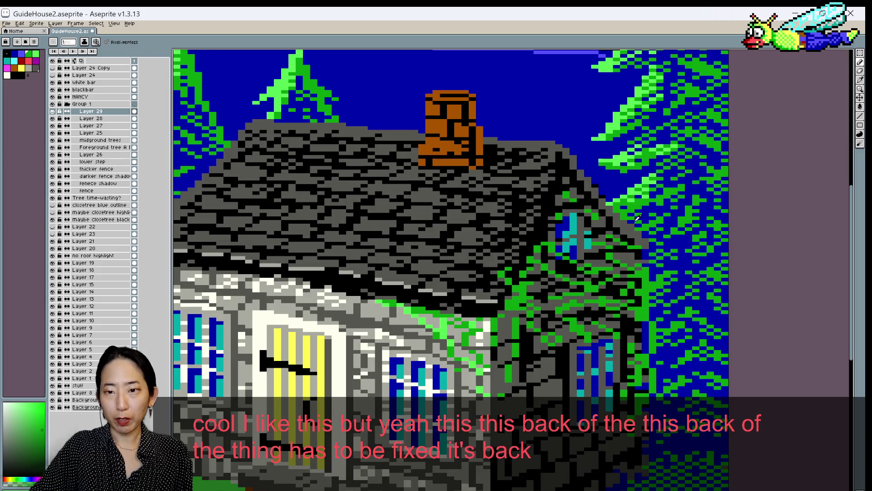
{"action": "left_click", "coordinate": [633, 223], "text": "alt"}
{"action": "left_click", "coordinate": [626, 223], "text": "alt"}
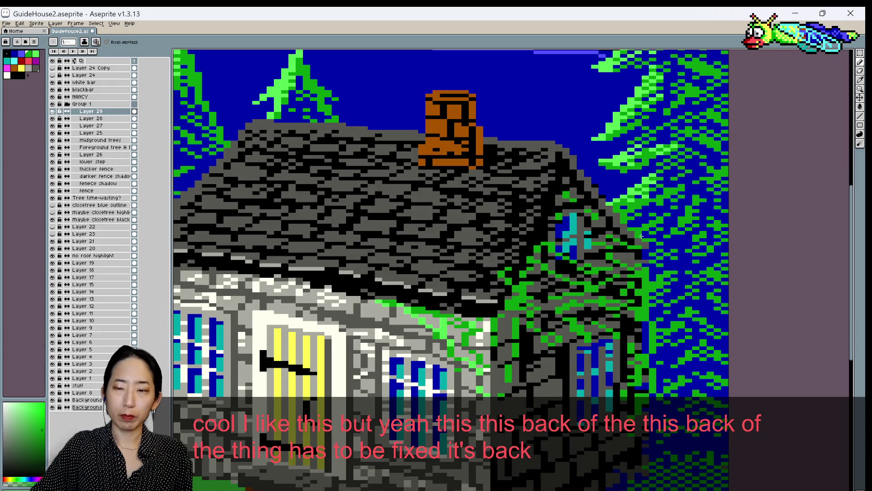
{"action": "left_click", "coordinate": [634, 238], "text": "alt"}
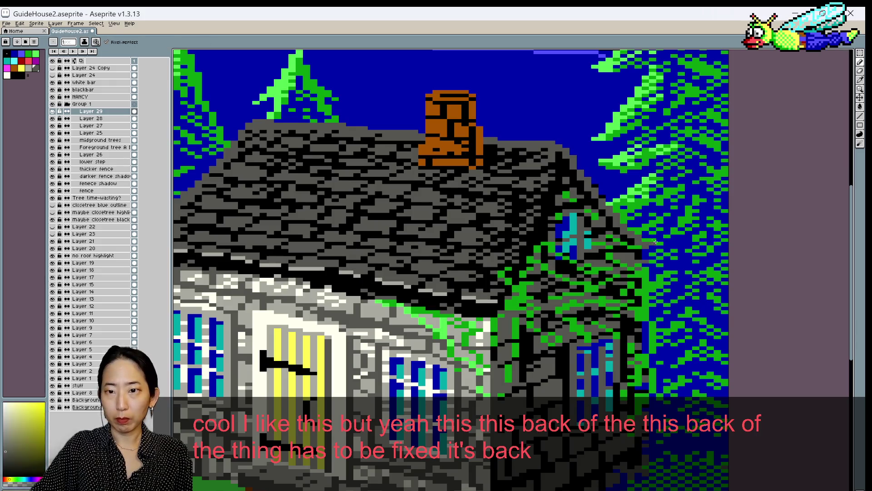
{"action": "key", "text": "ctrl+s"}
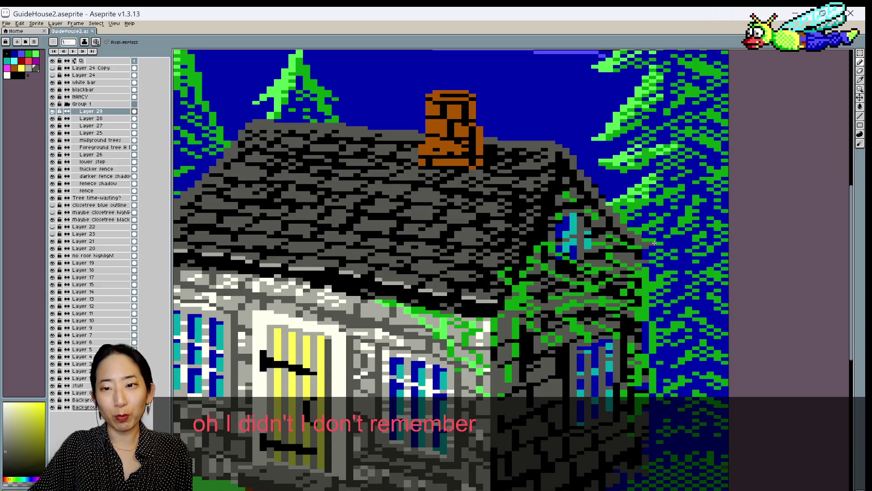
{"action": "left_click", "coordinate": [648, 245], "text": "alt"}
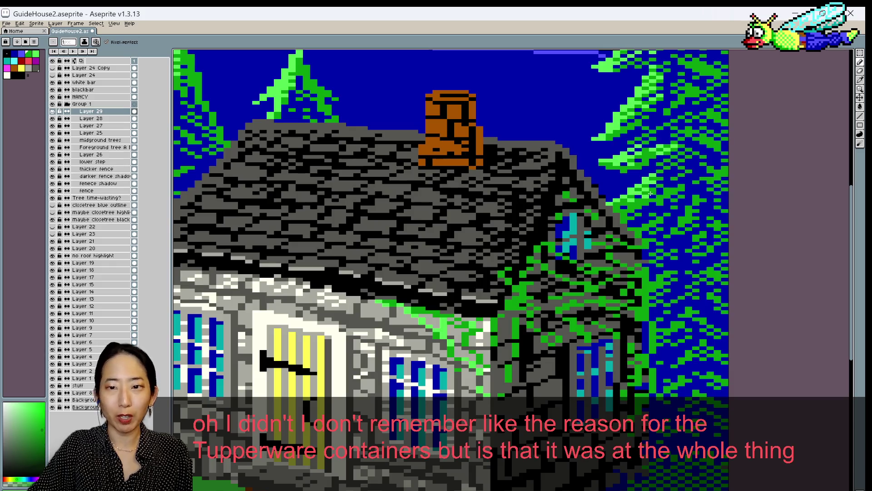
{"action": "right_click", "coordinate": [411, 246]}
{"action": "key", "text": "Escape"}
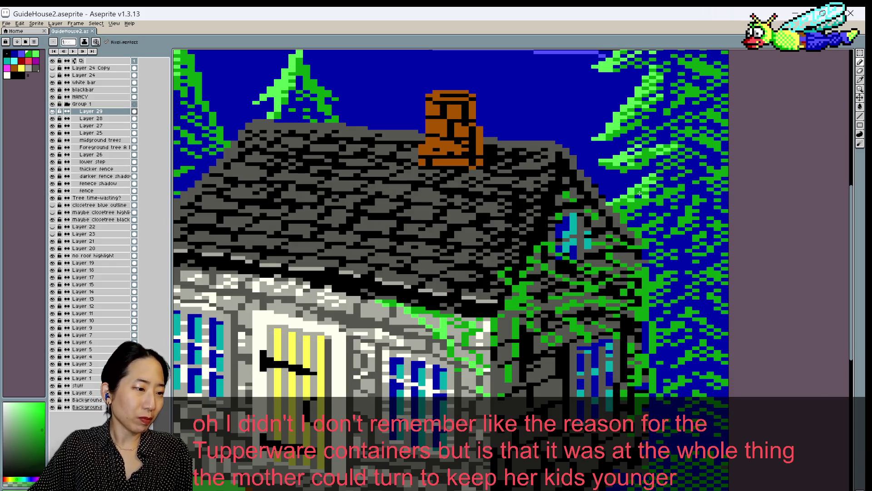
{"action": "scroll", "coordinate": [633, 193], "scroll_direction": "down", "scroll_amount": 2}
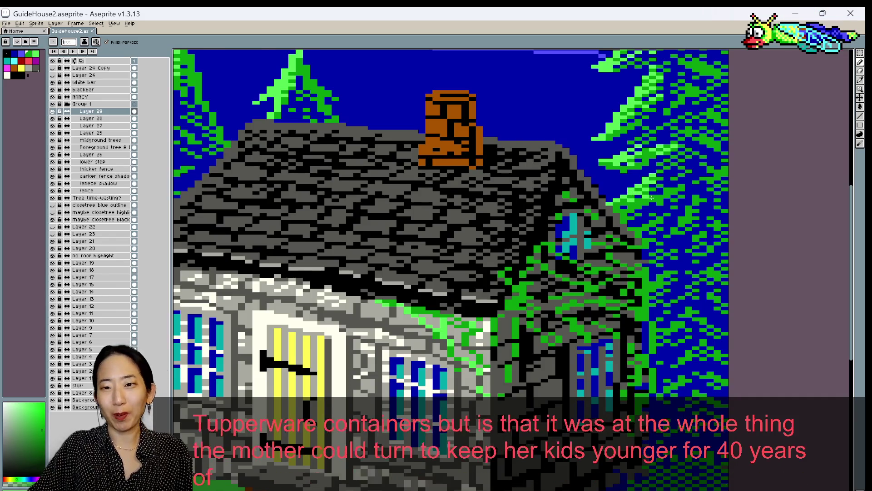
{"action": "scroll", "coordinate": [650, 206], "scroll_direction": "up", "scroll_amount": 1}
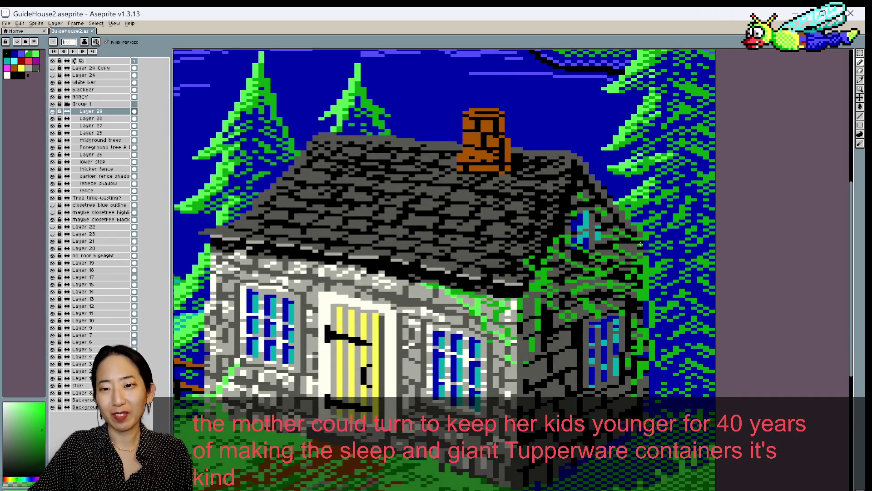
{"action": "key", "text": "i"}
{"action": "left_click", "coordinate": [641, 242], "text": "alt"}
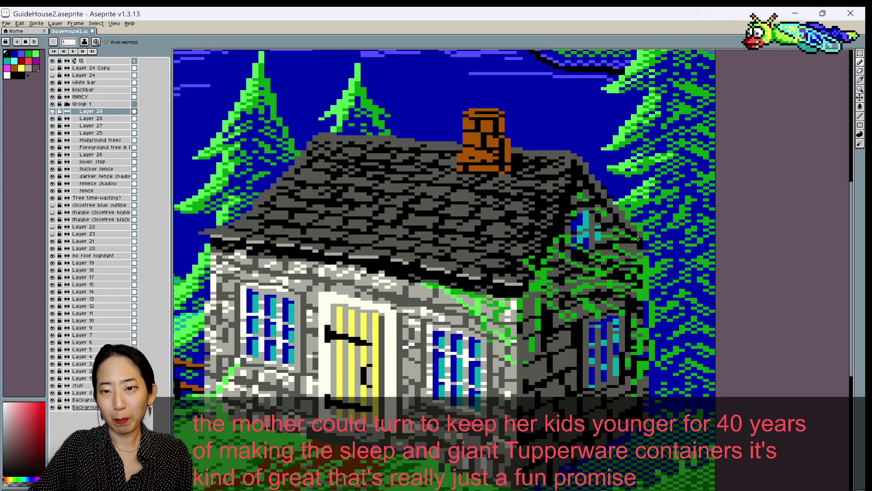
{"action": "left_click", "coordinate": [647, 236], "text": "alt"}
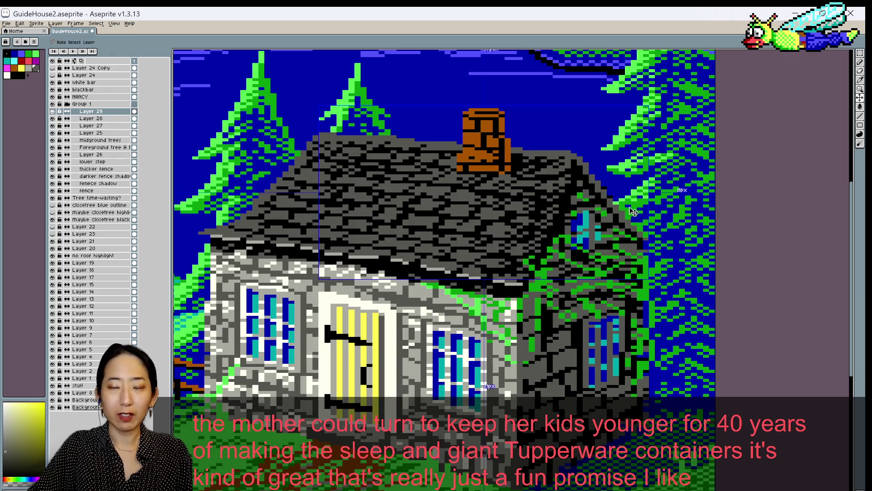
{"action": "key", "text": "ctrl+s"}
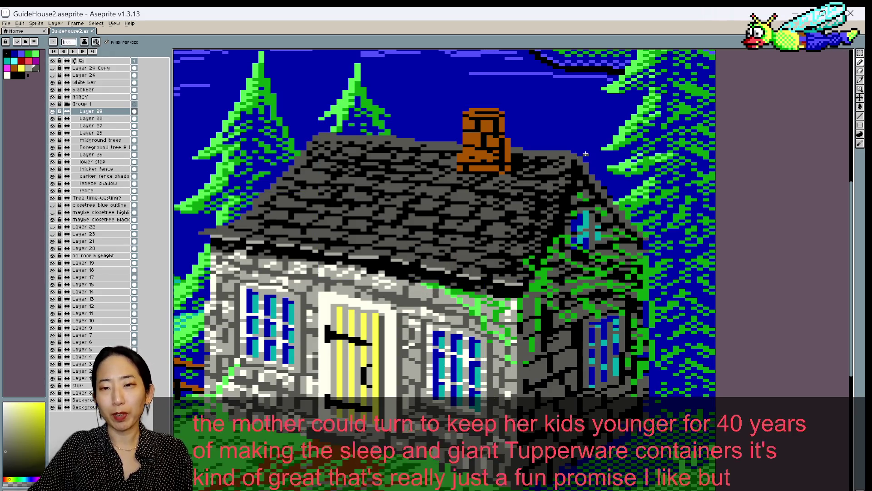
{"action": "scroll", "coordinate": [587, 163], "scroll_direction": "down", "scroll_amount": 1}
{"action": "scroll", "coordinate": [588, 162], "scroll_direction": "up", "scroll_amount": 1}
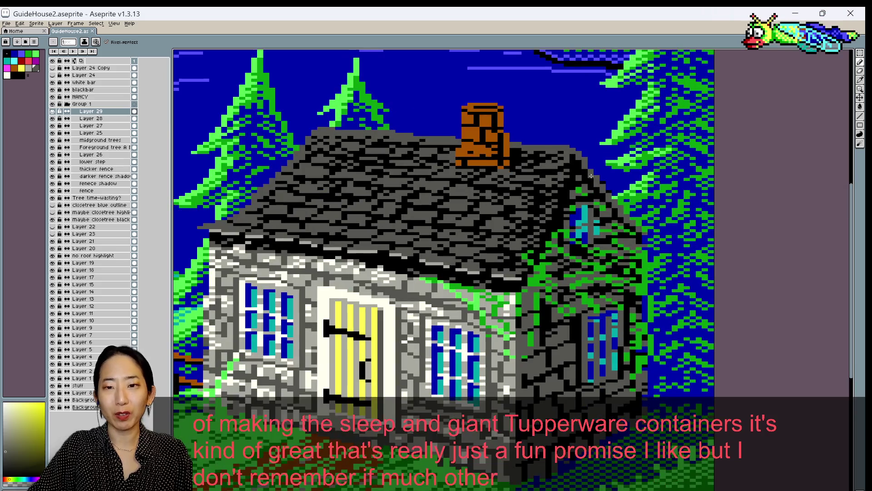
{"action": "left_click", "coordinate": [528, 275], "text": "alt"}
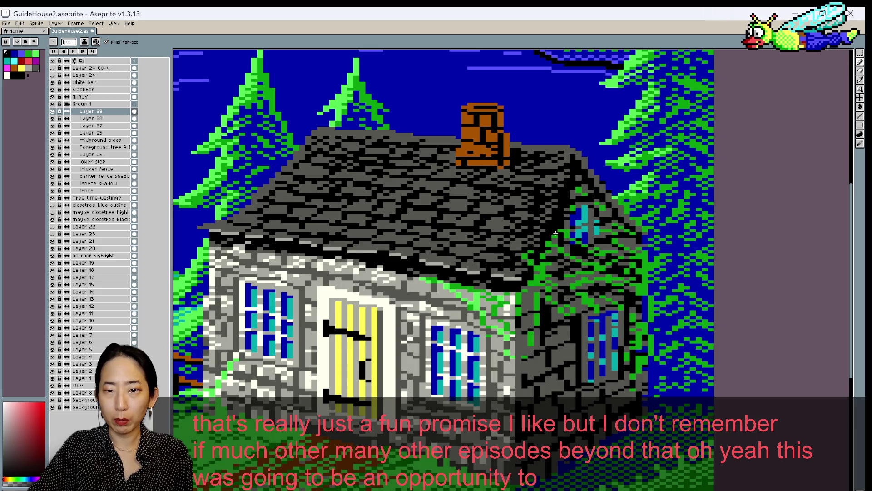
{"action": "scroll", "coordinate": [549, 223], "scroll_direction": "down", "scroll_amount": 1}
Pick a blue swatch from the palette and save the scene
{"action": "scroll", "coordinate": [550, 225], "scroll_direction": "down", "scroll_amount": 1}
{"action": "scroll", "coordinate": [550, 232], "scroll_direction": "down", "scroll_amount": 1}
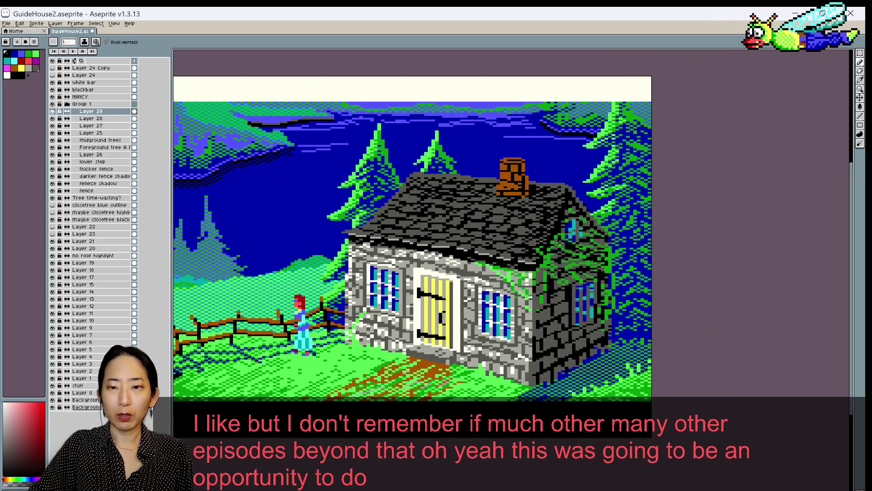
{"action": "scroll", "coordinate": [550, 242], "scroll_direction": "up", "scroll_amount": 3}
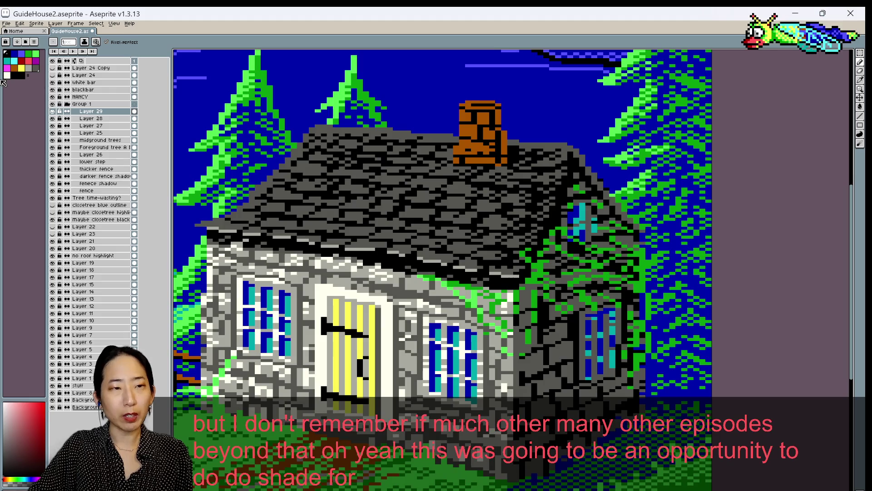
{"action": "left_click", "coordinate": [15, 61]}
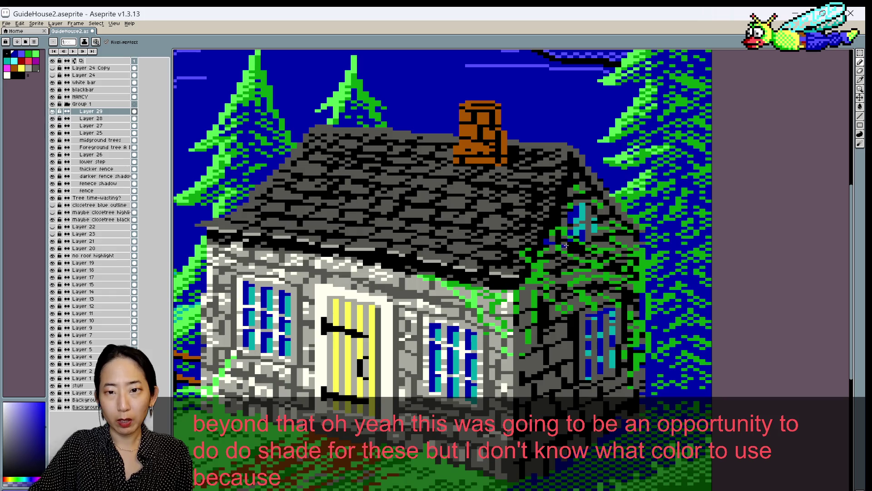
{"action": "key", "text": "ctrl+s"}
Make a small pixel edit on the canvas, save, and zoom to review
{"action": "scroll", "coordinate": [669, 258], "scroll_direction": "down", "scroll_amount": 1}
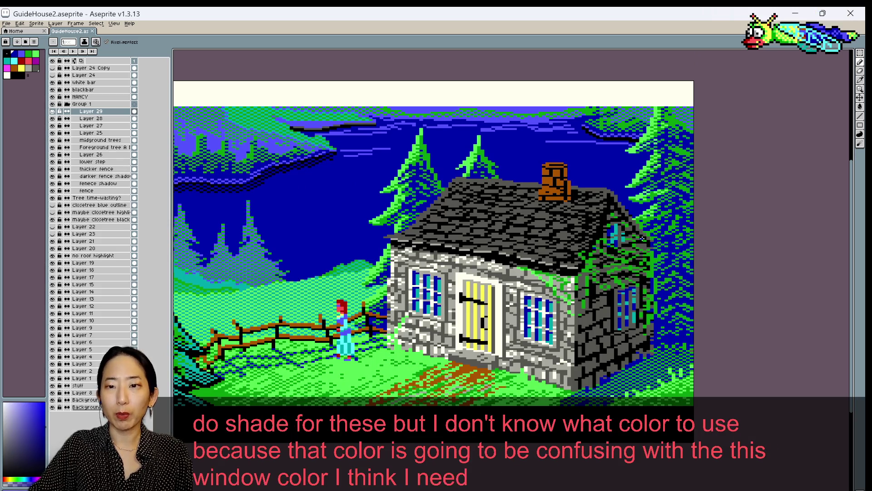
{"action": "scroll", "coordinate": [623, 197], "scroll_direction": "up", "scroll_amount": 1}
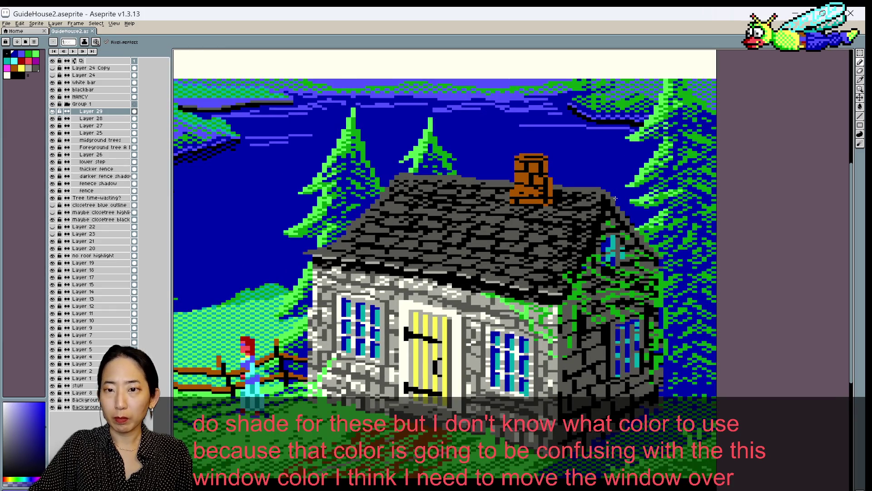
{"action": "left_click", "coordinate": [649, 181]}
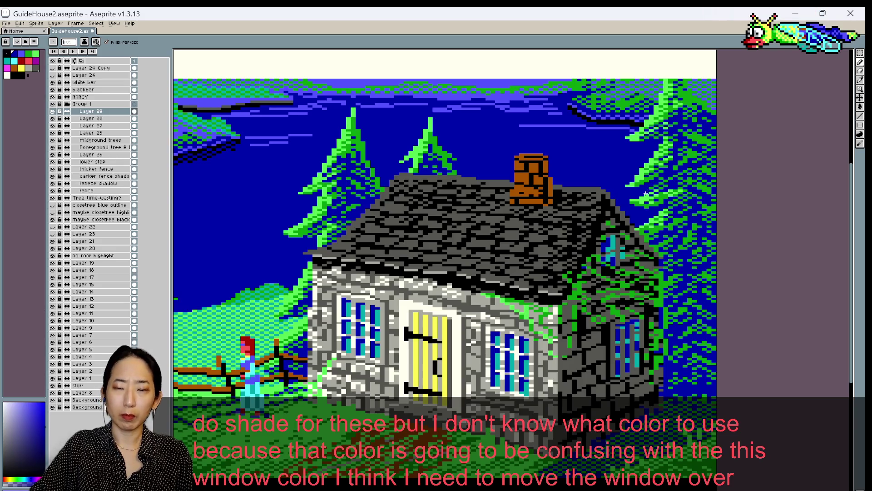
{"action": "scroll", "coordinate": [646, 193], "scroll_direction": "down", "scroll_amount": 1}
{"action": "key", "text": "ctrl+s"}
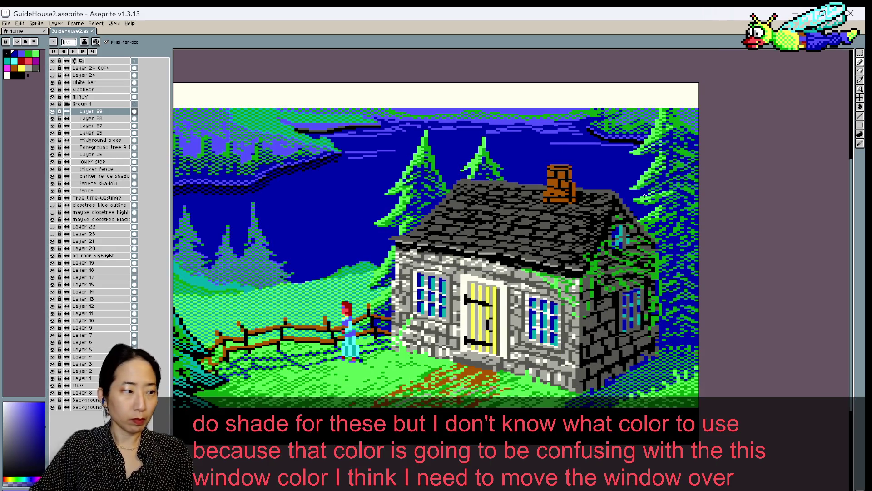
{"action": "scroll", "coordinate": [645, 195], "scroll_direction": "down", "scroll_amount": 1}
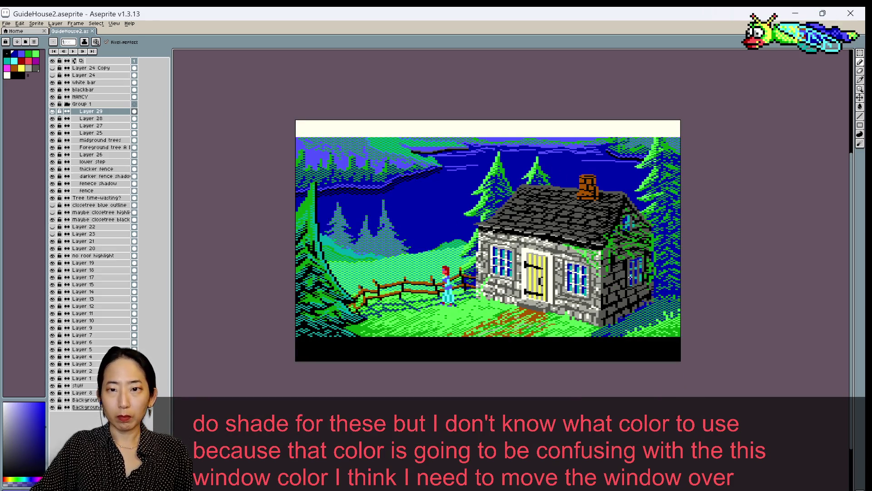
{"action": "scroll", "coordinate": [613, 275], "scroll_direction": "up", "scroll_amount": 1}
{"action": "scroll", "coordinate": [587, 176], "scroll_direction": "down", "scroll_amount": 1}
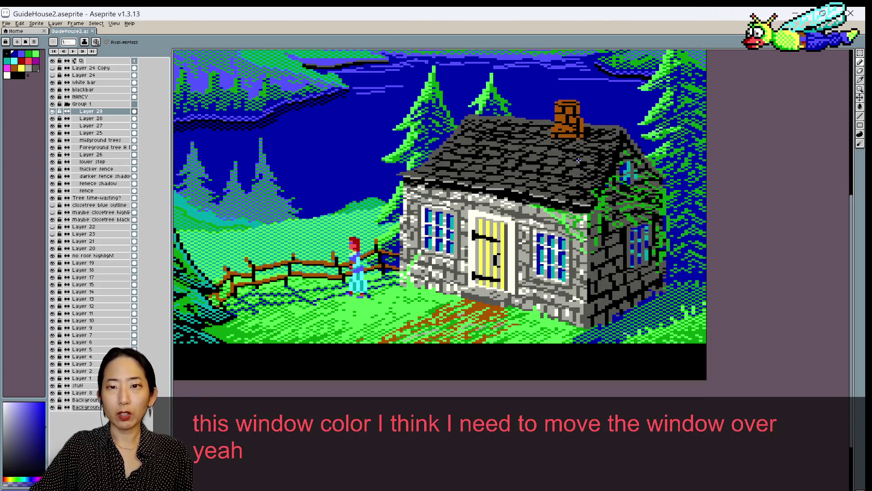
{"action": "scroll", "coordinate": [584, 177], "scroll_direction": "up", "scroll_amount": 1}
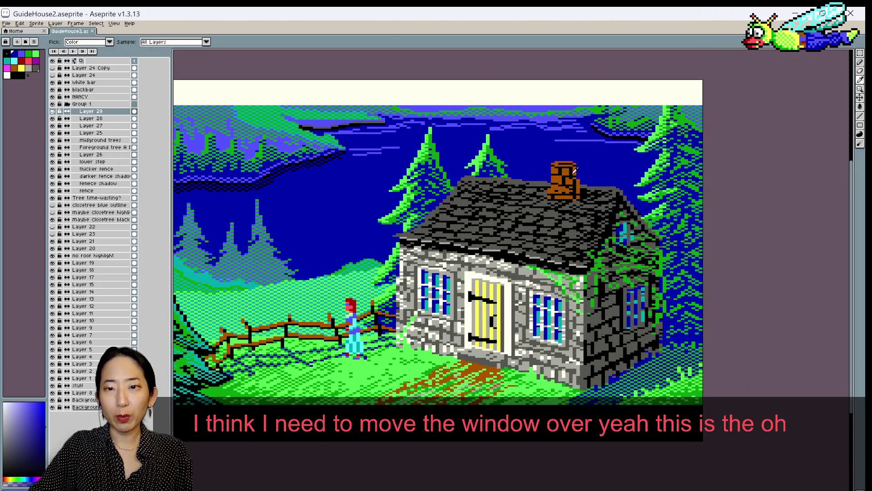
{"action": "scroll", "coordinate": [578, 178], "scroll_direction": "up", "scroll_amount": 1}
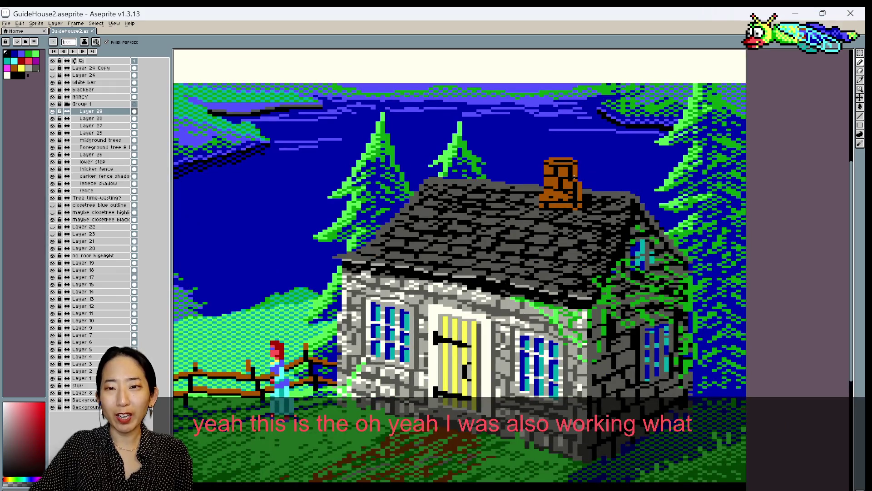
Sample the chimney's orange-brown, red and yellow base tones in turn
{"action": "left_click", "coordinate": [574, 177], "text": "alt"}
{"action": "left_click", "coordinate": [576, 176], "text": "alt"}
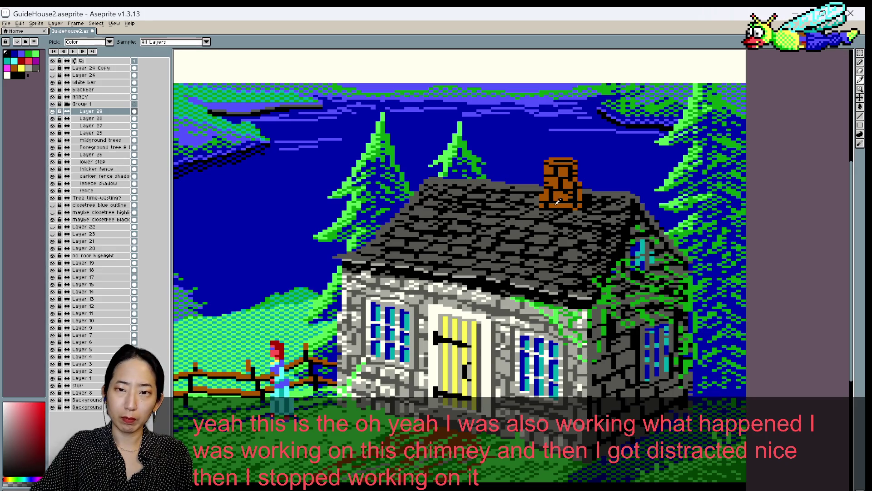
{"action": "left_click", "coordinate": [546, 205], "text": "alt"}
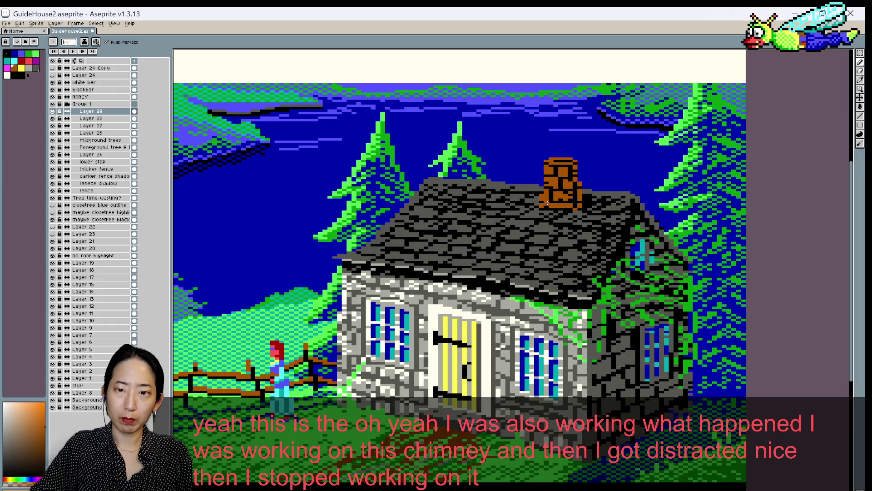
{"action": "left_click", "coordinate": [551, 193], "text": "alt"}
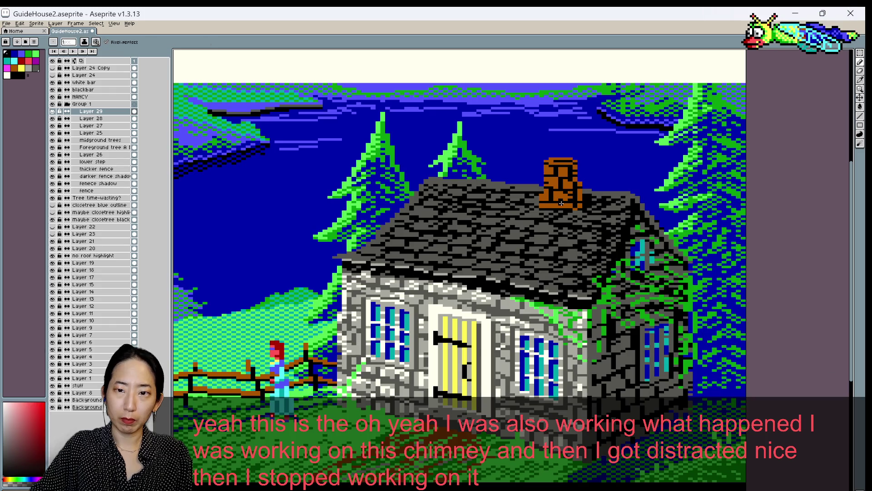
{"action": "left_click", "coordinate": [563, 202], "text": "alt"}
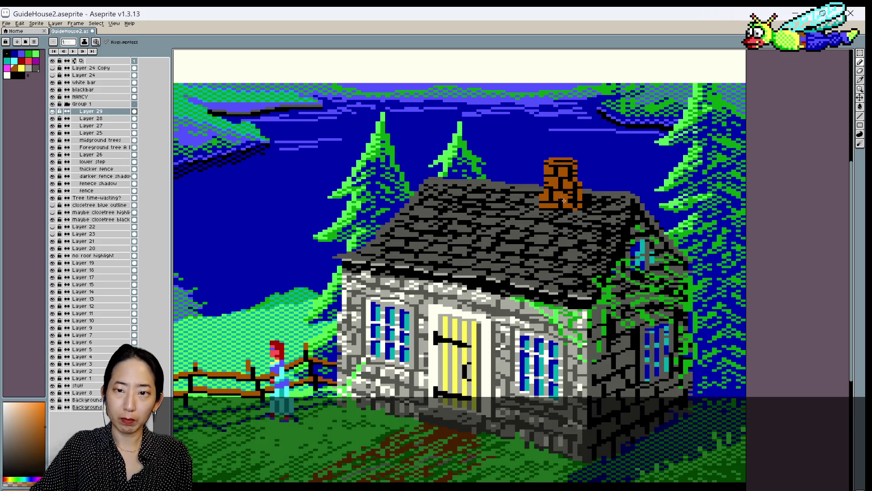
{"action": "left_click", "coordinate": [543, 208], "text": "alt"}
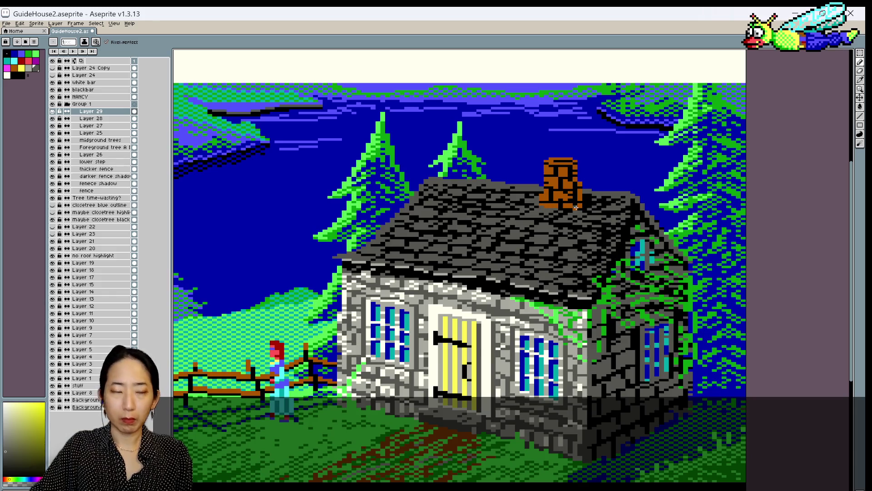
Sample more chimney red-browns, then save the scene
{"action": "key", "text": "alt"}
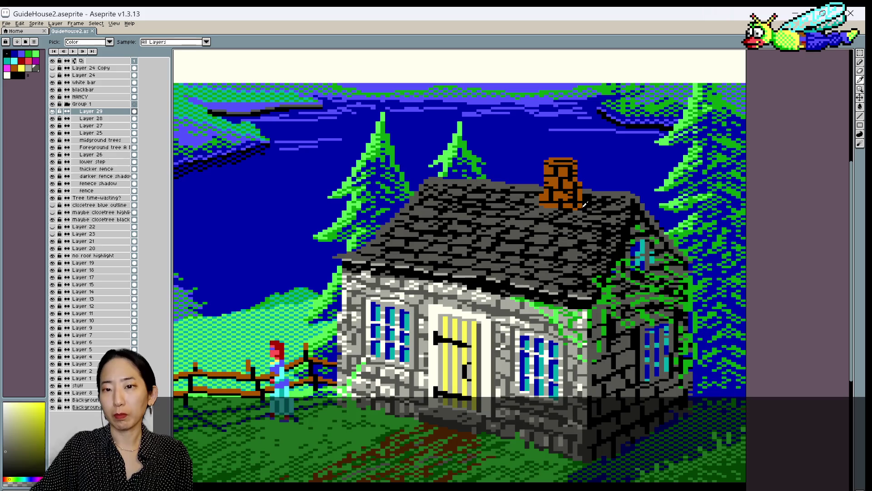
{"action": "left_click", "coordinate": [581, 207], "text": "alt"}
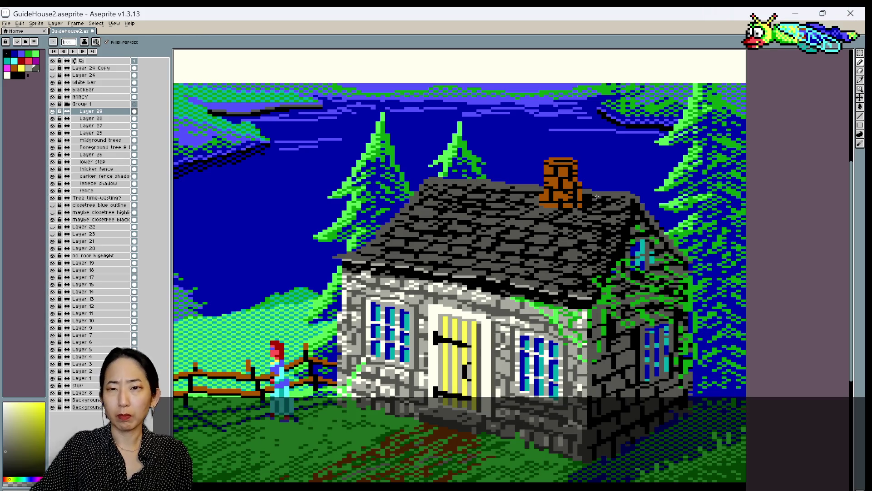
{"action": "left_click", "coordinate": [575, 205], "text": "alt"}
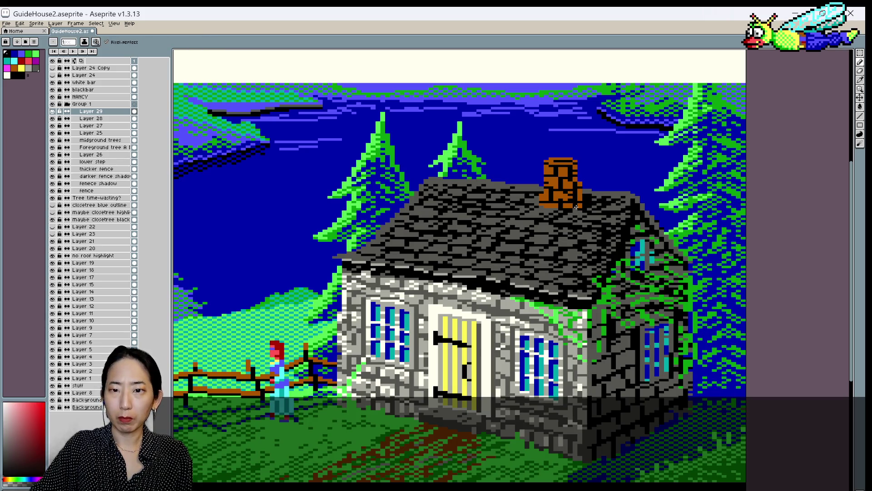
{"action": "left_click", "coordinate": [577, 205], "text": "alt"}
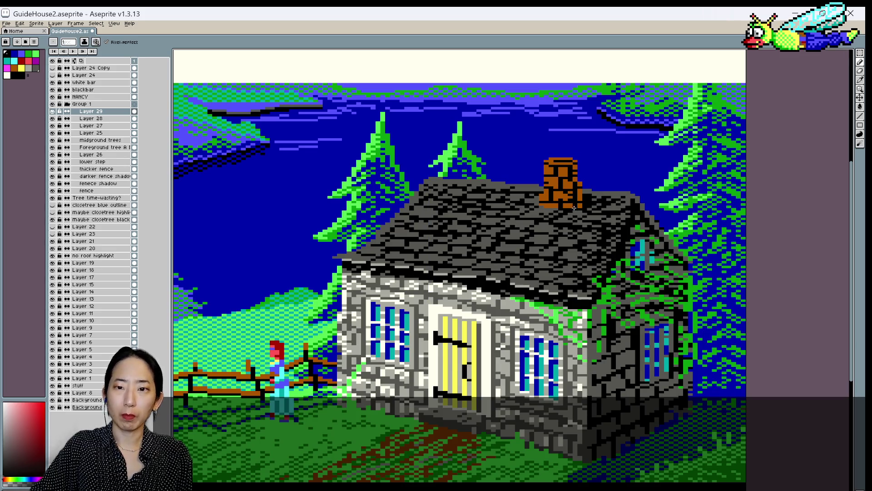
{"action": "scroll", "coordinate": [584, 198], "scroll_direction": "down", "scroll_amount": 1}
{"action": "key", "text": "ctrl+s"}
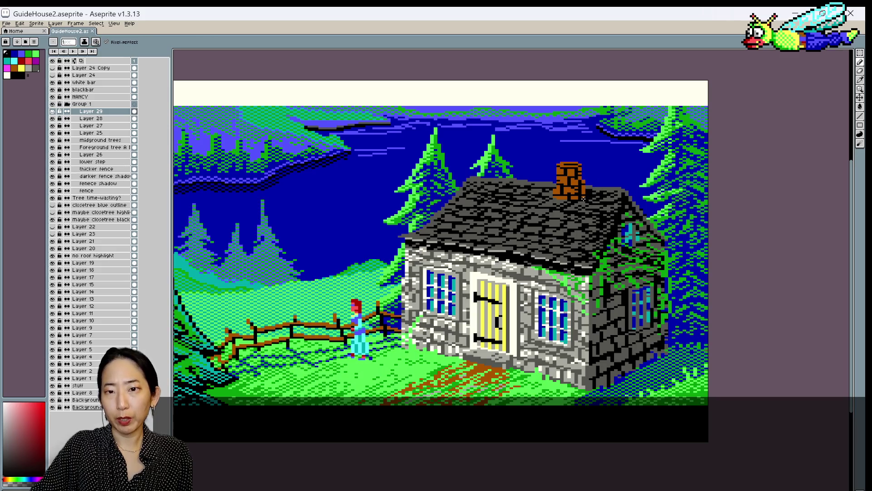
Save the scene and pick the chimney's orange-brown colour again
{"action": "key", "text": "ctrl+s"}
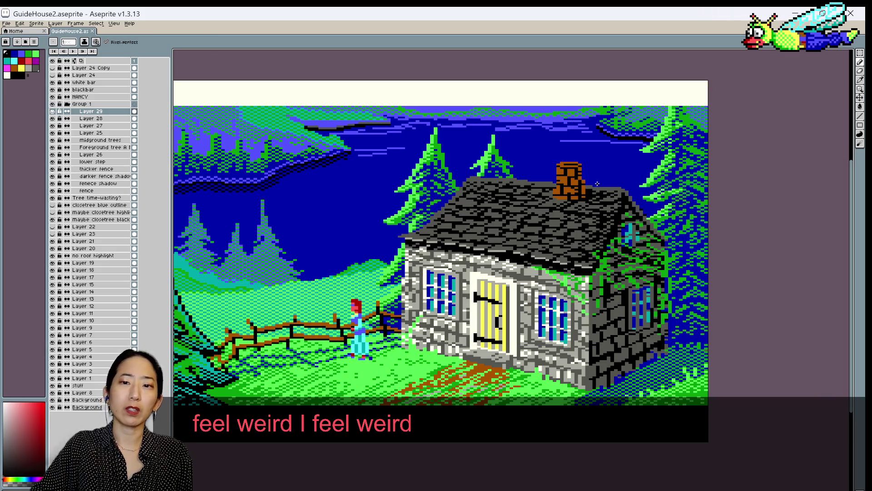
{"action": "left_click", "coordinate": [585, 195], "text": "alt"}
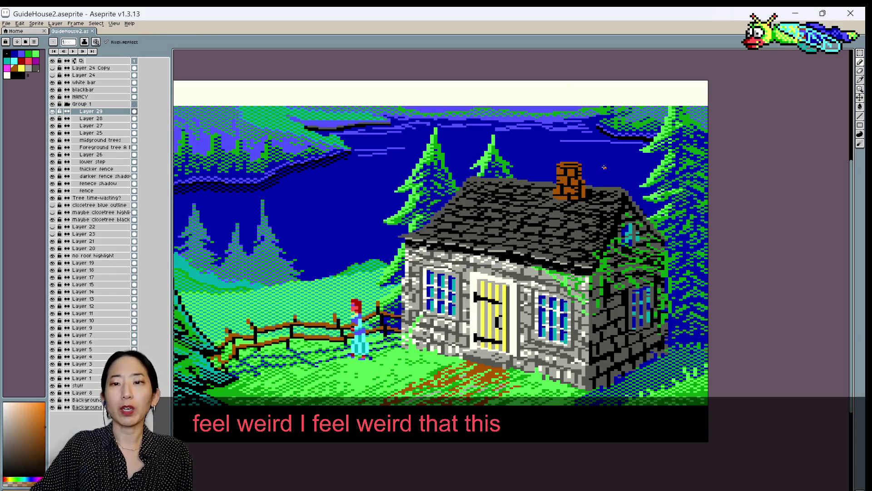
{"action": "scroll", "coordinate": [594, 178], "scroll_direction": "up", "scroll_amount": 1}
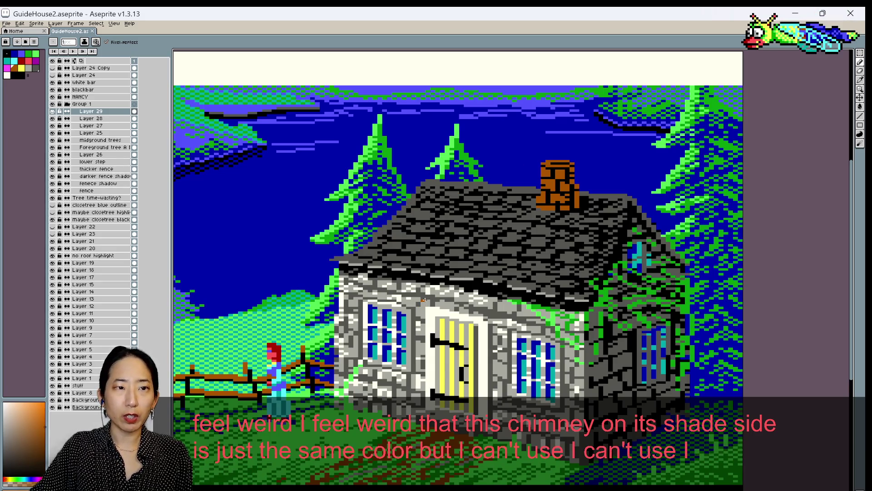
{"action": "scroll", "coordinate": [480, 271], "scroll_direction": "down", "scroll_amount": 1}
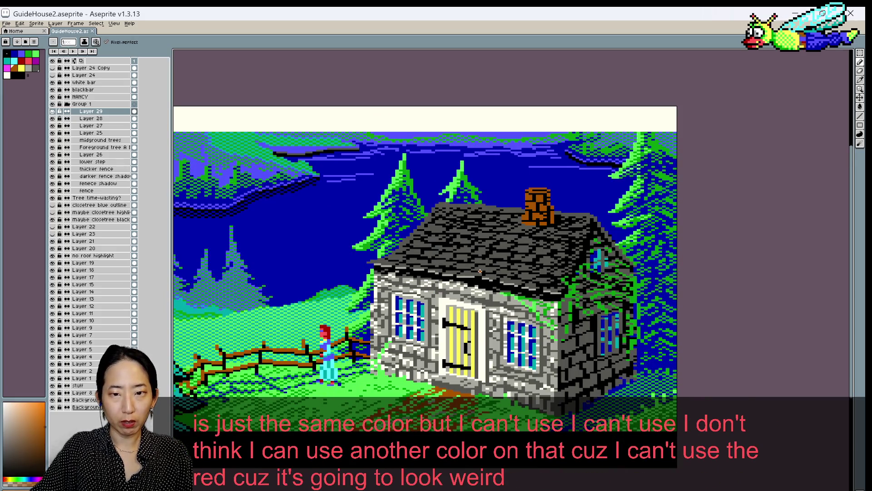
{"action": "scroll", "coordinate": [527, 269], "scroll_direction": "down", "scroll_amount": 1}
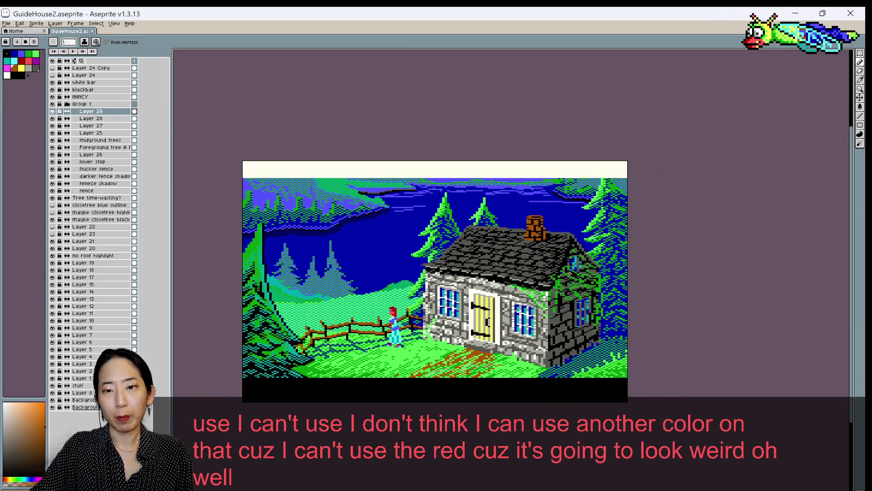
{"action": "scroll", "coordinate": [569, 273], "scroll_direction": "up", "scroll_amount": 1}
{"action": "scroll", "coordinate": [606, 278], "scroll_direction": "up", "scroll_amount": 1}
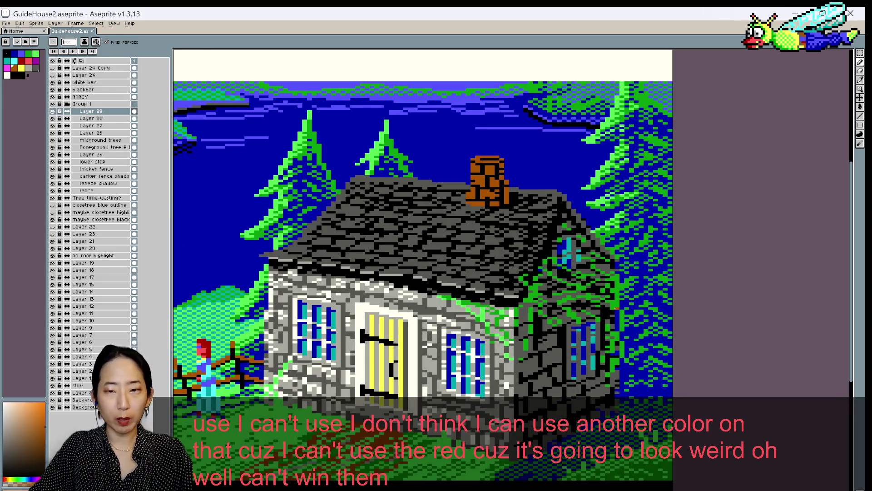
Nudge the right side-wall window slightly down-left, commit it, and save GuideHouse2
{"action": "key", "text": "m"}
{"action": "mouse_move", "coordinate": [557, 313]}
{"action": "left_mouse_down"}
{"action": "mouse_move", "coordinate": [612, 387]}
{"action": "mouse_move", "coordinate": [586, 360]}
{"action": "left_mouse_up"}
{"action": "key", "text": "v"}
{"action": "key", "text": "ctrl+z"}
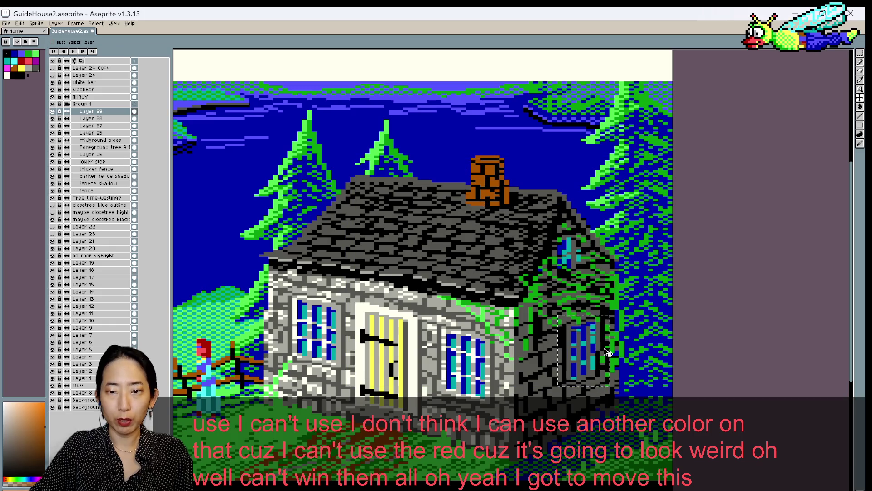
{"action": "mouse_move", "coordinate": [591, 347]}
{"action": "left_mouse_down"}
{"action": "mouse_move", "coordinate": [588, 355]}
{"action": "mouse_move", "coordinate": [575, 351]}
{"action": "left_mouse_up"}
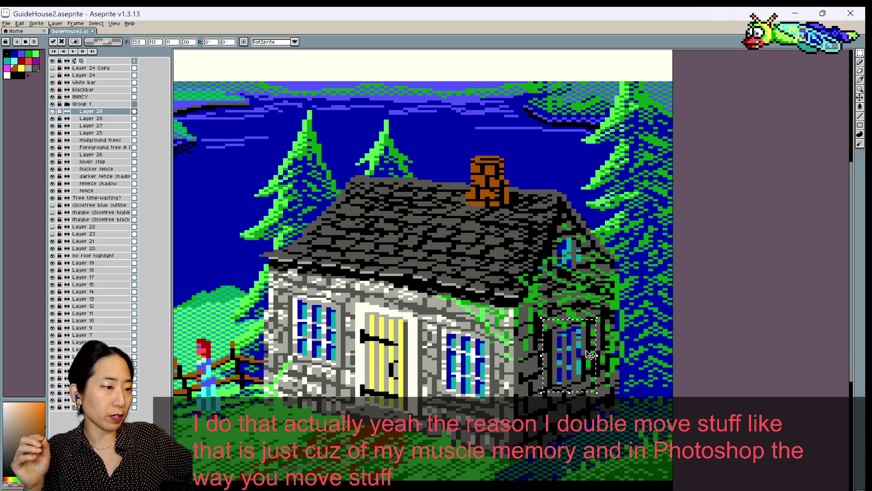
{"action": "key", "text": "ctrl+d"}
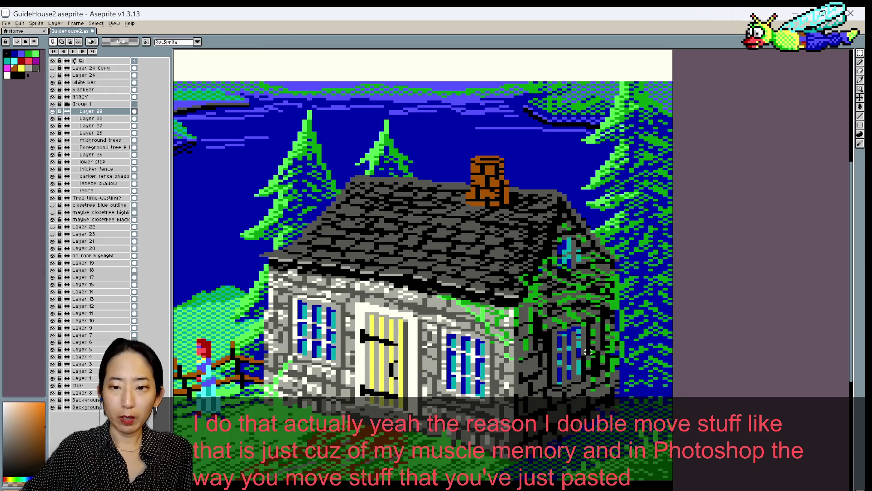
{"action": "key", "text": "b"}
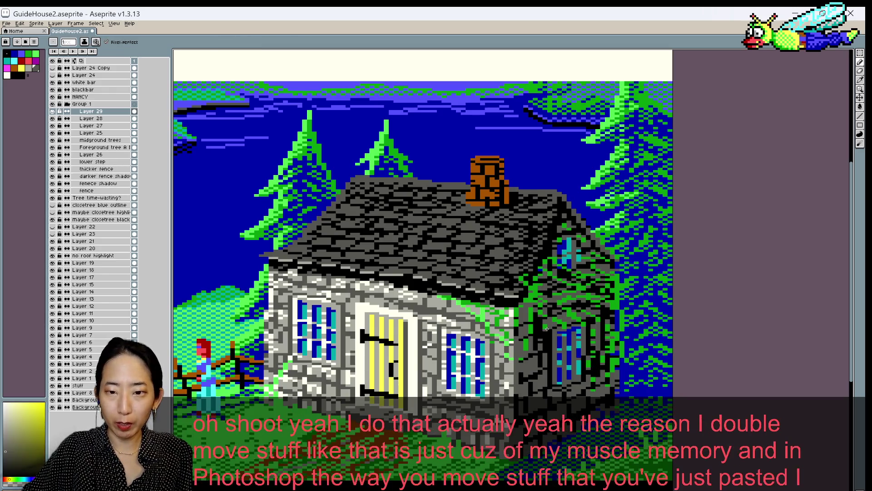
{"action": "key", "text": "ctrl+s"}
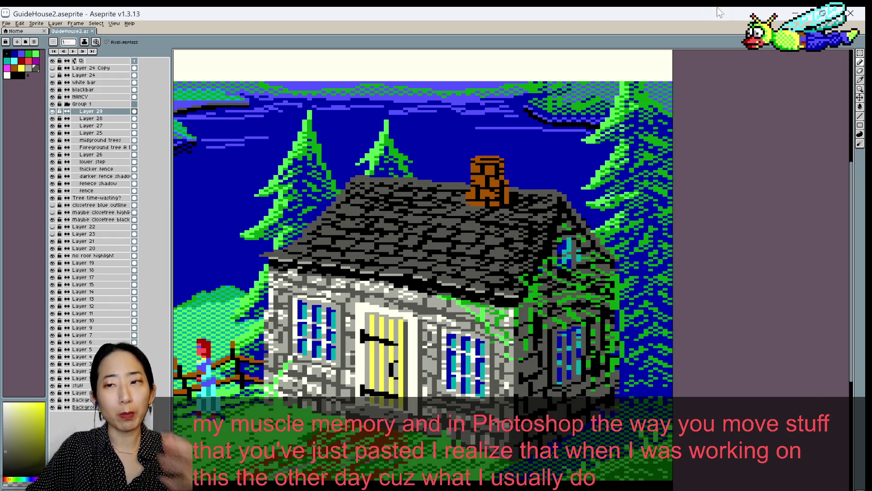
Select the top of the brick chimney with the Move tool ready
{"action": "key", "text": "m"}
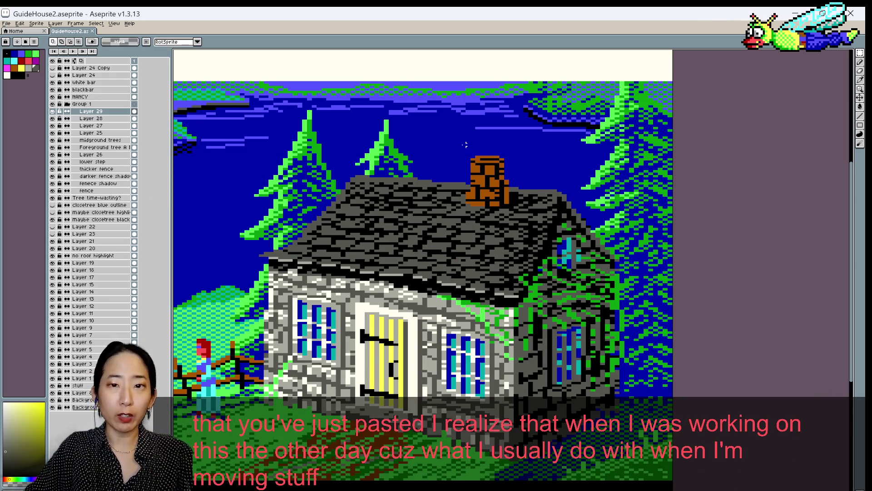
{"action": "left_click_drag", "start_coordinate": [468, 142], "coordinate": [520, 175]}
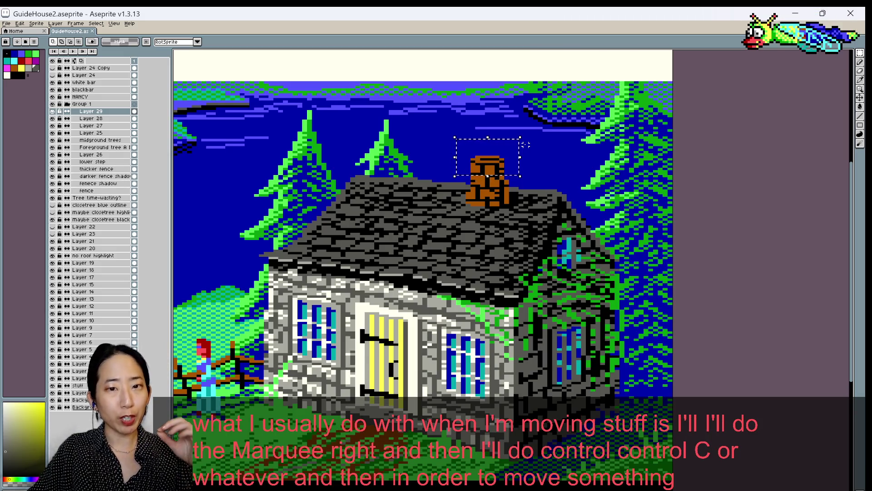
{"action": "key", "text": "Escape"}
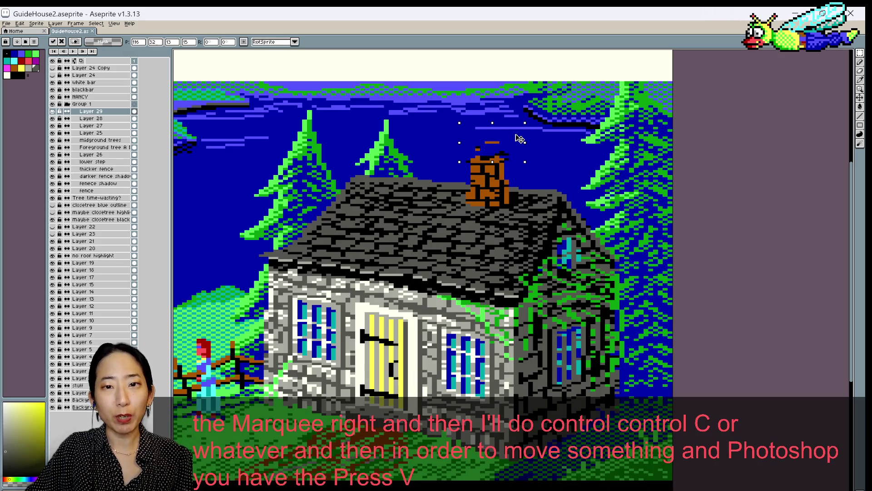
{"action": "left_click_drag", "start_coordinate": [455, 137], "coordinate": [520, 176]}
{"action": "key", "text": "v"}
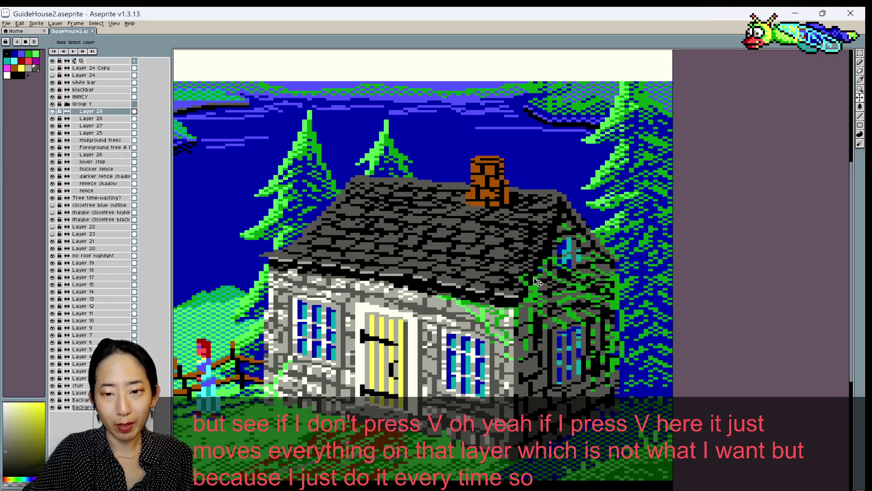
{"action": "scroll", "coordinate": [584, 324], "scroll_direction": "down", "scroll_amount": 1}
Sample a dark colour and paint a dark vertical stroke on the side window
{"action": "scroll", "coordinate": [626, 334], "scroll_direction": "up", "scroll_amount": 1}
{"action": "key", "text": "alt"}
{"action": "key", "text": "v"}
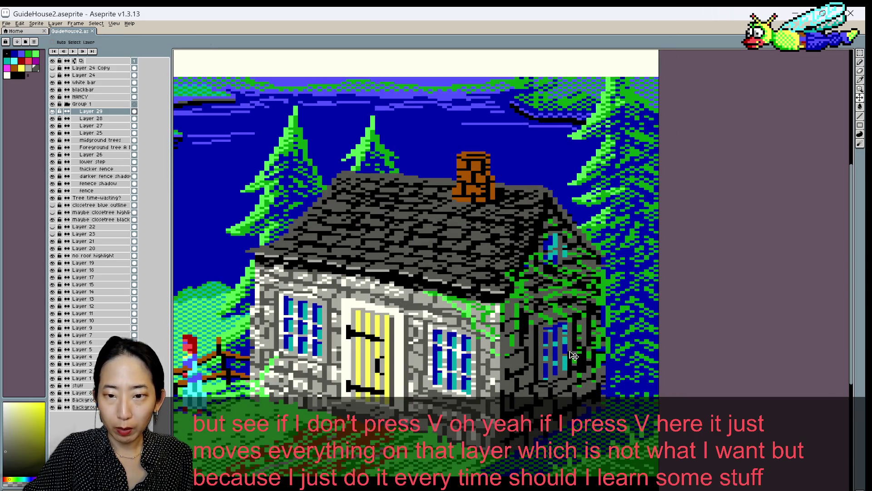
{"action": "key", "text": "b"}
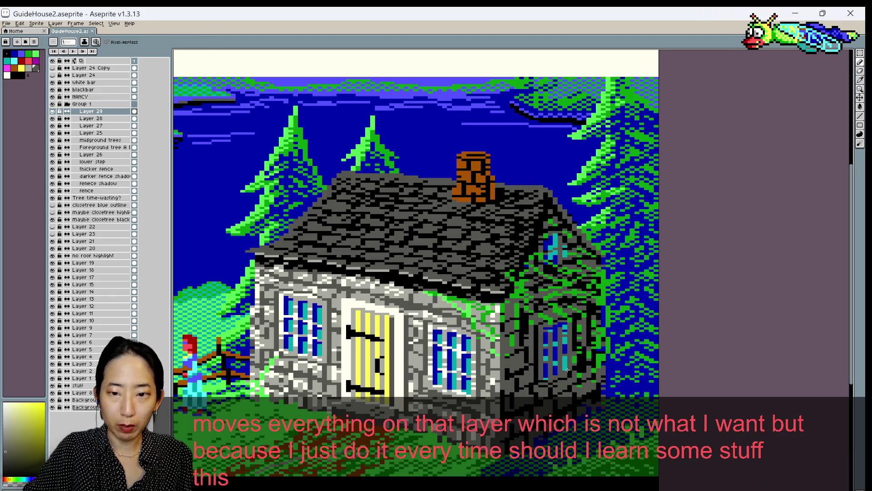
{"action": "left_click", "coordinate": [570, 369], "text": "alt"}
{"action": "left_click_drag", "start_coordinate": [573, 348], "coordinate": [573, 370]}
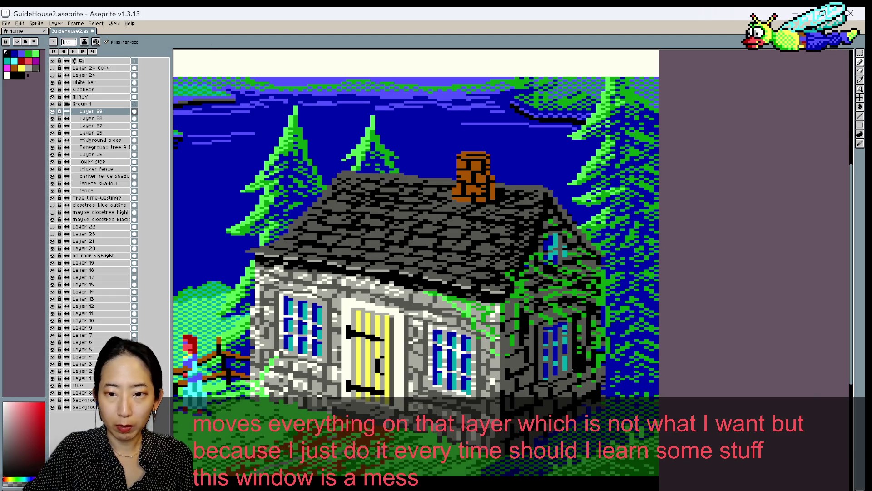
Paint over the side window's cyan strip in its dark blue, save, and sample nearby colours
{"action": "left_click", "coordinate": [541, 373], "text": "alt"}
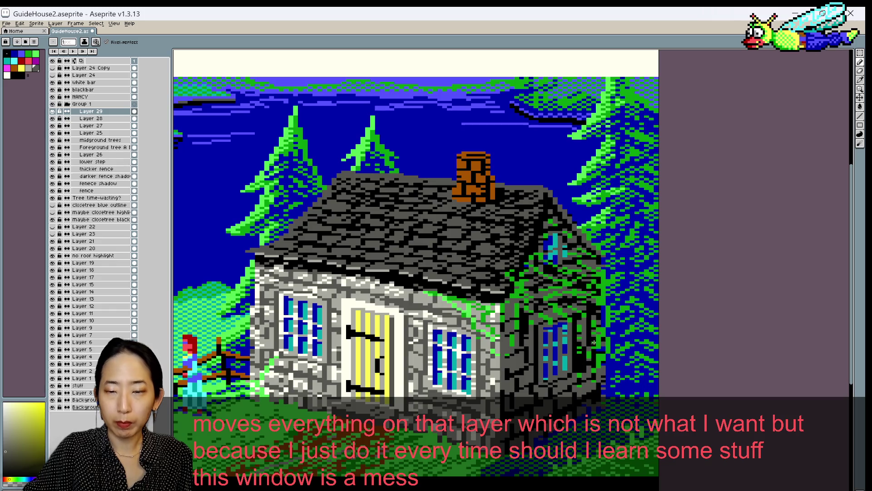
{"action": "left_click", "coordinate": [565, 344], "text": "alt"}
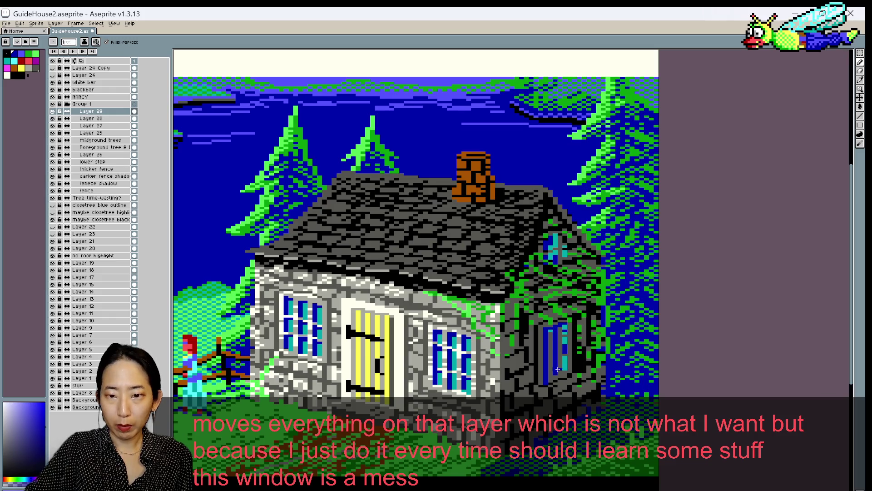
{"action": "left_click_drag", "start_coordinate": [565, 354], "coordinate": [564, 371]}
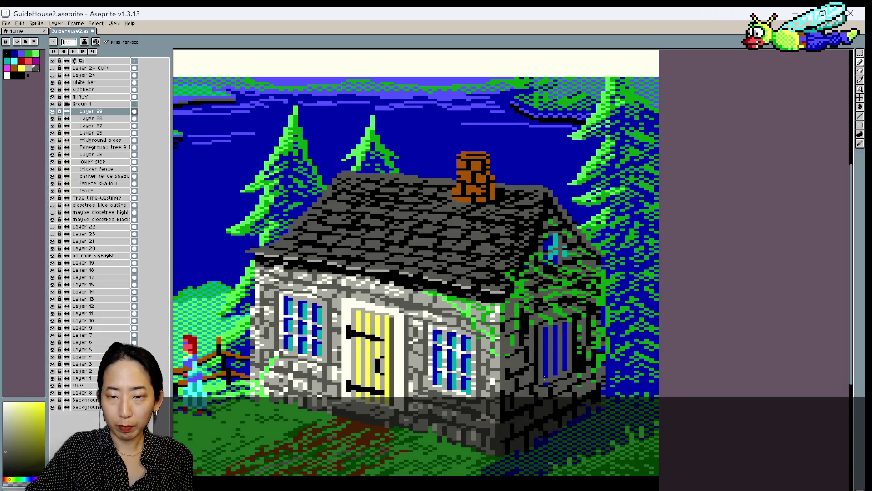
{"action": "key", "text": "ctrl+s"}
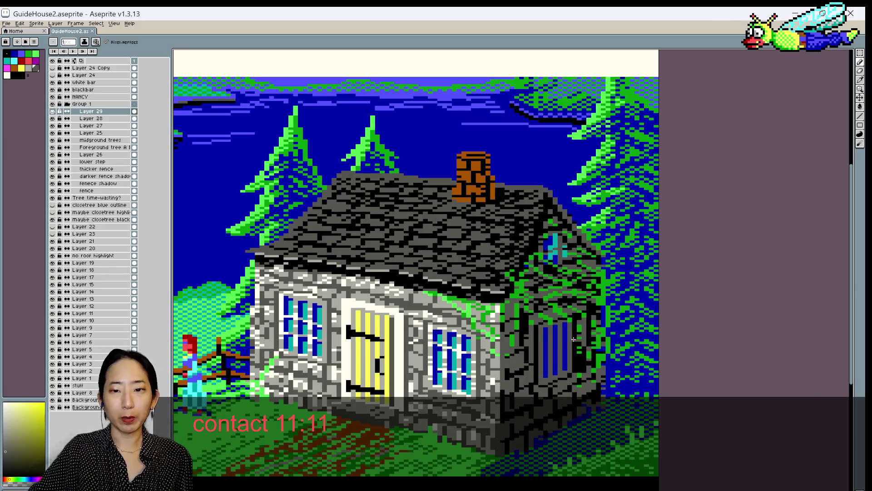
{"action": "left_click", "coordinate": [548, 345], "text": "alt"}
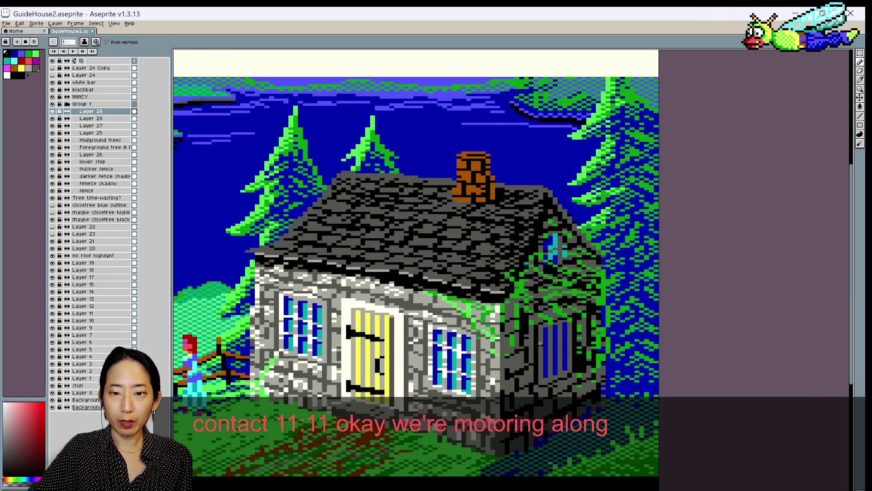
{"action": "left_click", "coordinate": [544, 343], "text": "alt"}
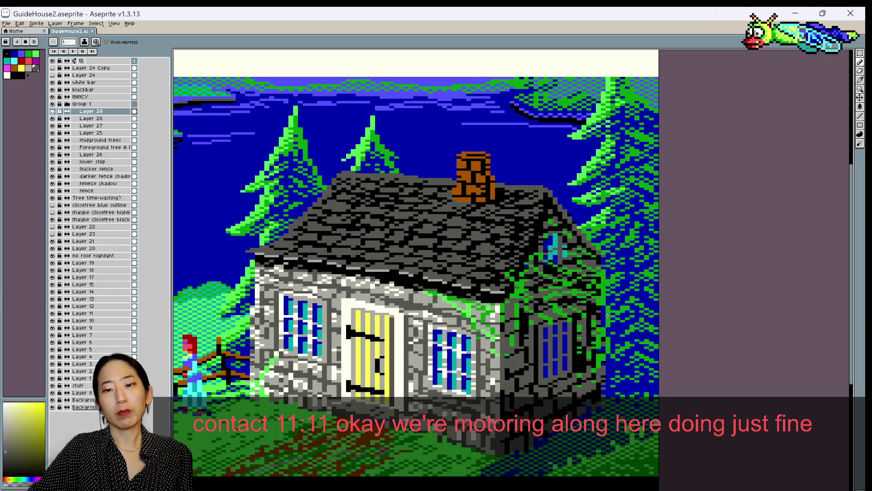
{"action": "scroll", "coordinate": [604, 334], "scroll_direction": "down", "scroll_amount": 1}
{"action": "scroll", "coordinate": [605, 315], "scroll_direction": "up", "scroll_amount": 1}
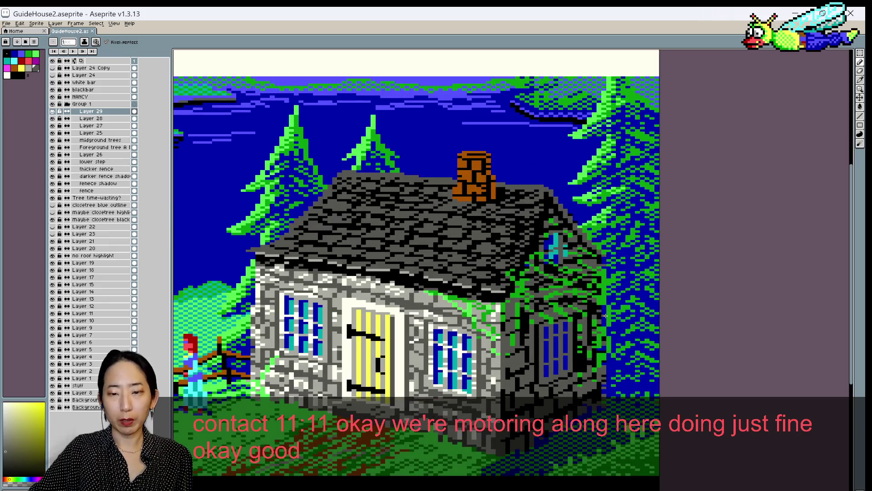
{"action": "scroll", "coordinate": [605, 315], "scroll_direction": "down", "scroll_amount": 1}
{"action": "scroll", "coordinate": [601, 315], "scroll_direction": "down", "scroll_amount": 1}
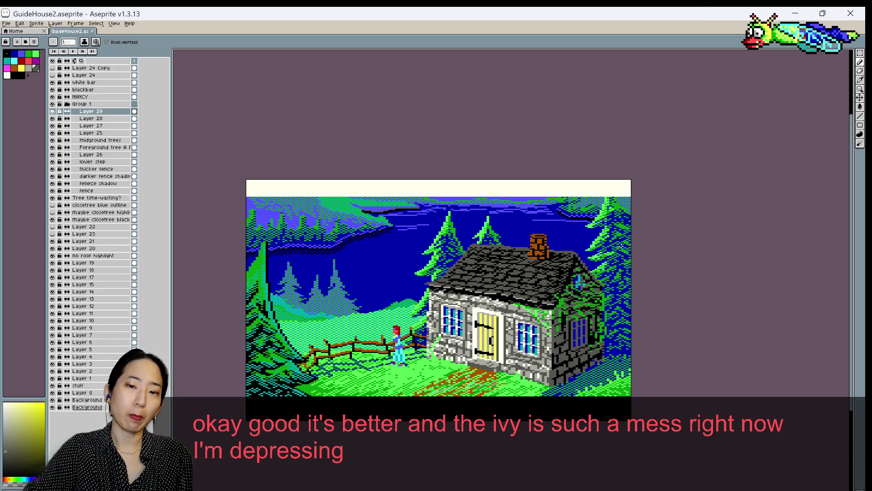
{"action": "scroll", "coordinate": [578, 249], "scroll_direction": "up", "scroll_amount": 1}
{"action": "left_click_drag", "start_coordinate": [375, 322], "coordinate": [425, 246]}
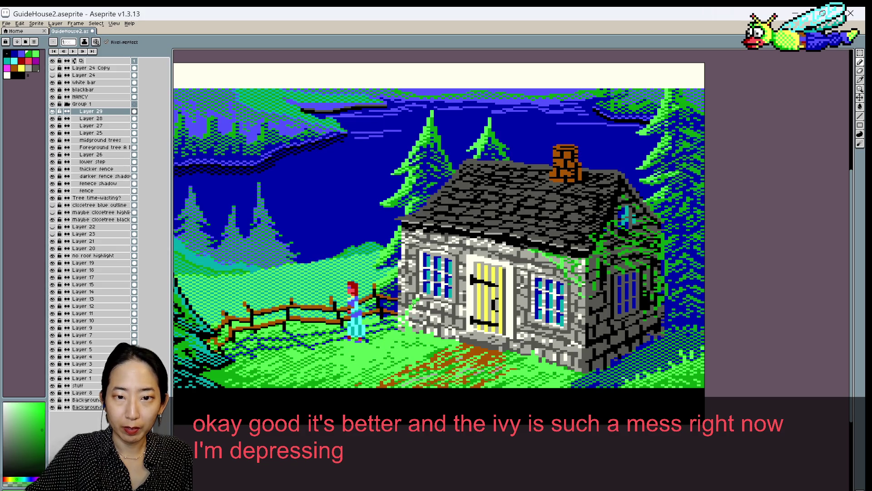
{"action": "scroll", "coordinate": [415, 303], "scroll_direction": "up", "scroll_amount": 1}
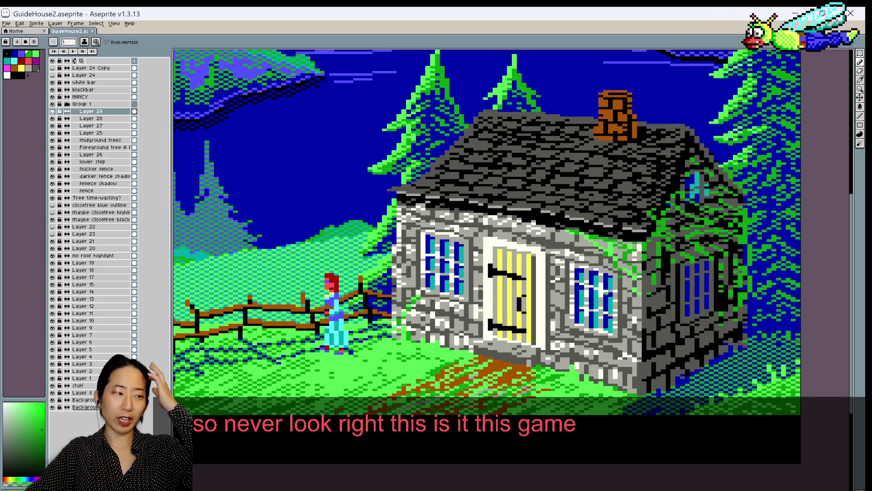
{"action": "scroll", "coordinate": [398, 320], "scroll_direction": "down", "scroll_amount": 2}
{"action": "scroll", "coordinate": [646, 312], "scroll_direction": "up", "scroll_amount": 1}
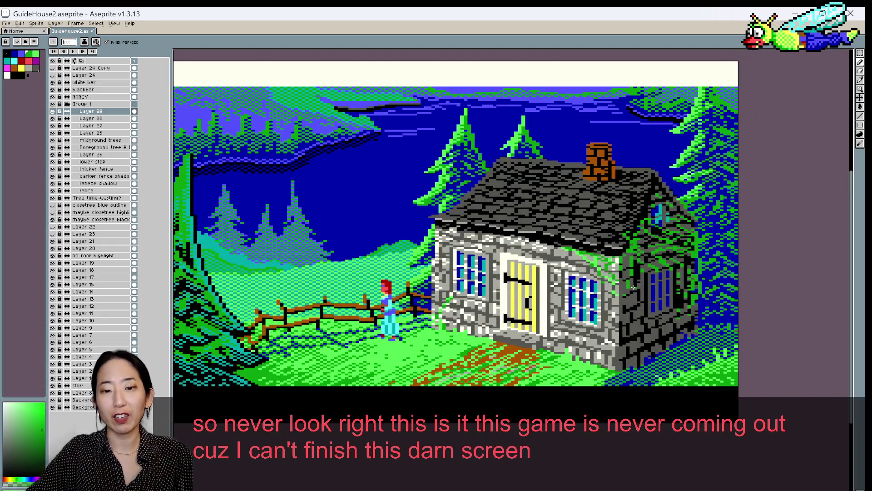
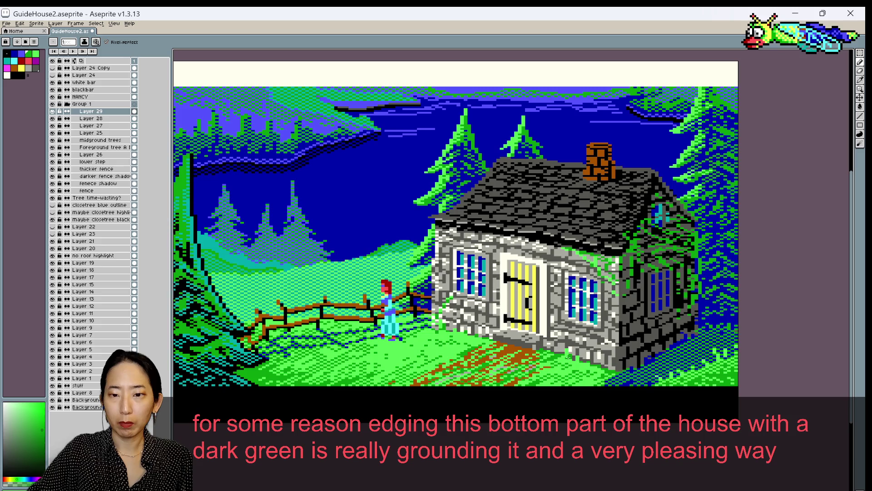
Save the scene, sample three nearby yellow shades from the artwork, and save again
{"action": "key", "text": "ctrl+s"}
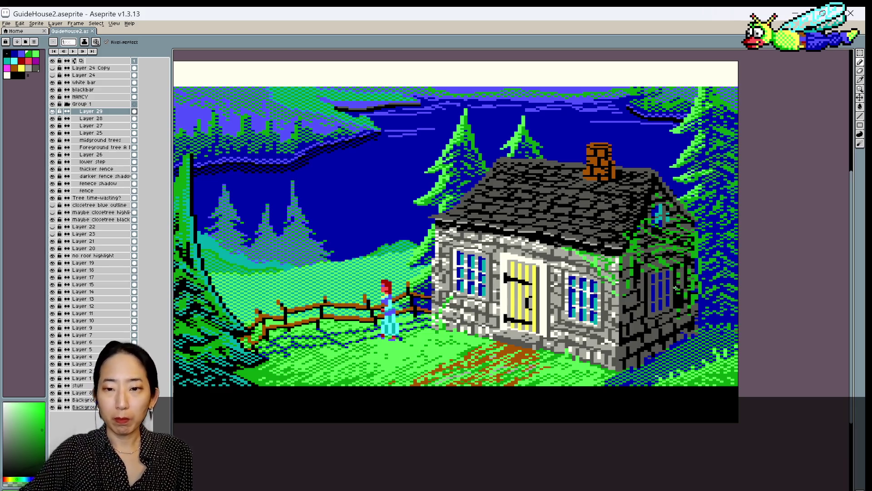
{"action": "left_click", "coordinate": [539, 338], "text": "alt"}
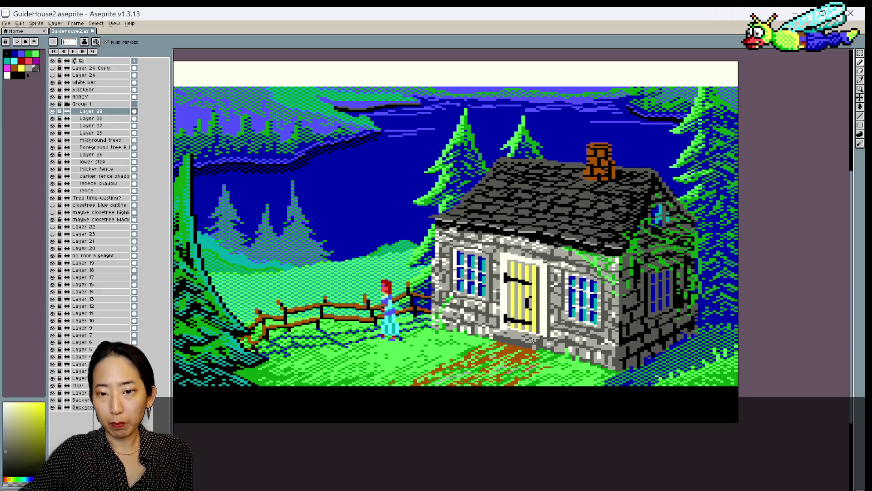
{"action": "left_click", "coordinate": [540, 335], "text": "alt"}
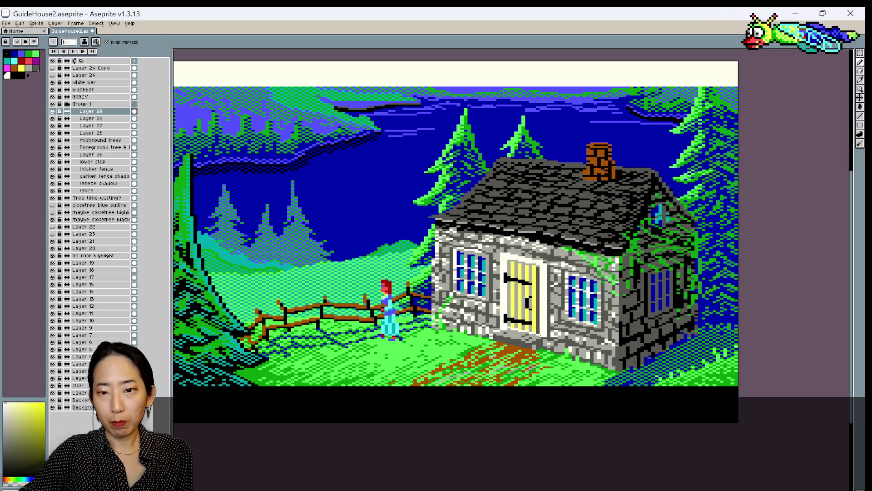
{"action": "left_click", "coordinate": [539, 336], "text": "alt"}
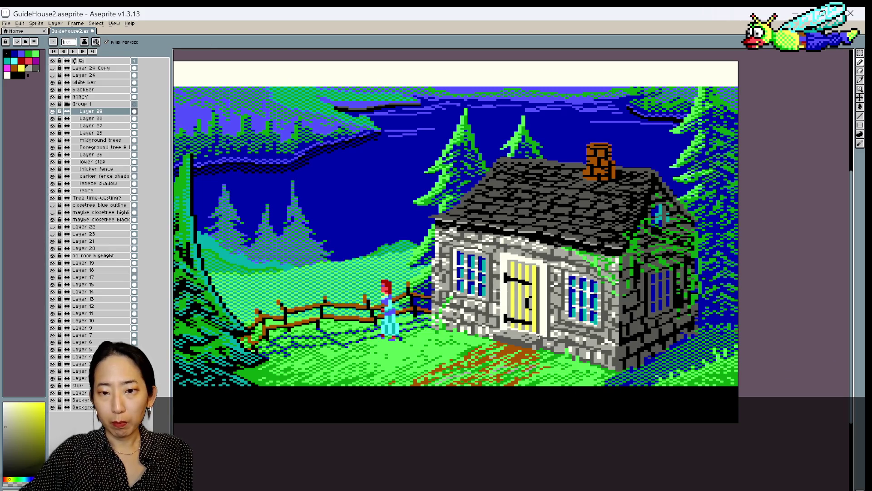
{"action": "key", "text": "ctrl+s"}
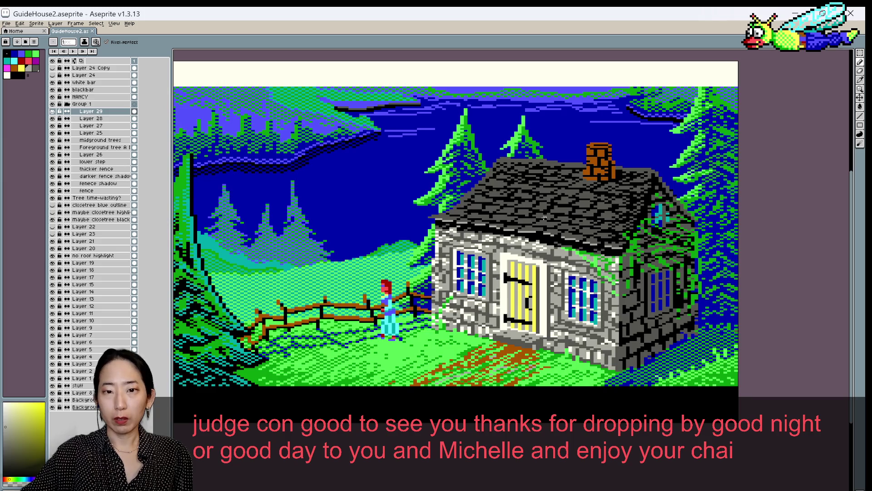
{"action": "scroll", "coordinate": [544, 218], "scroll_direction": "down", "scroll_amount": 1}
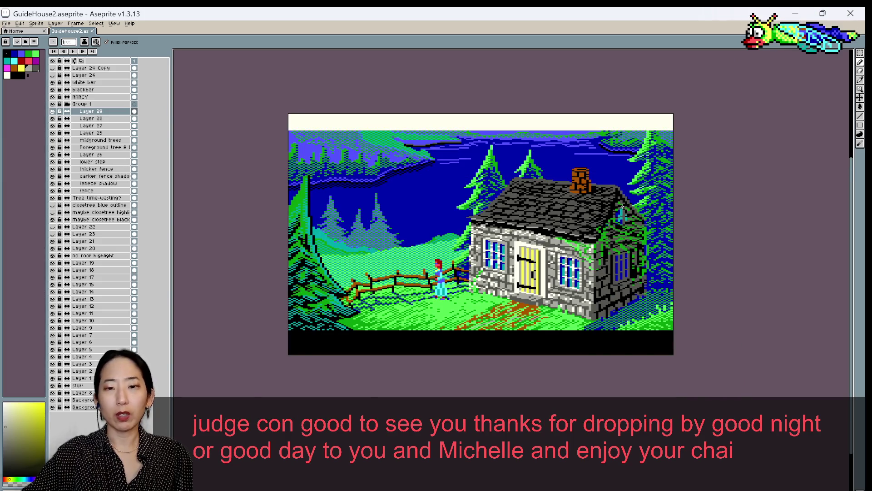
Draw a straight dark vertical line down the cottage's right edge with a sampled colour, then save
{"action": "scroll", "coordinate": [622, 207], "scroll_direction": "up", "scroll_amount": 2}
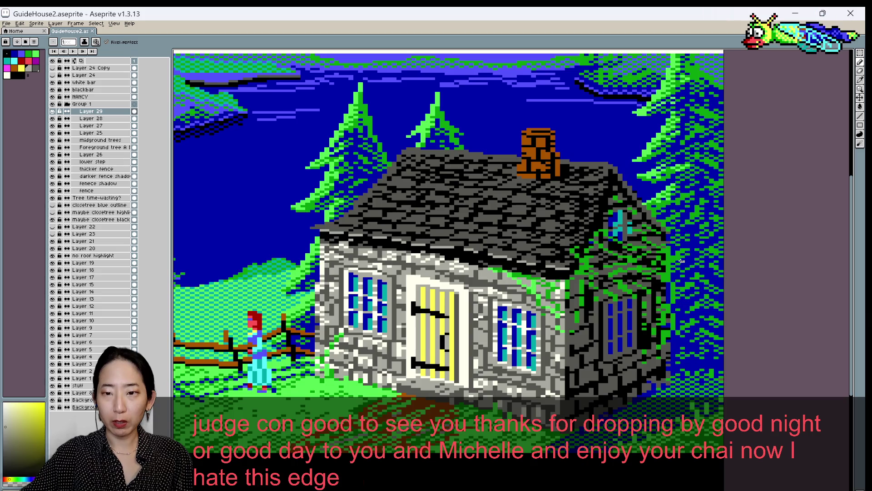
{"action": "left_click", "coordinate": [674, 282], "text": "alt"}
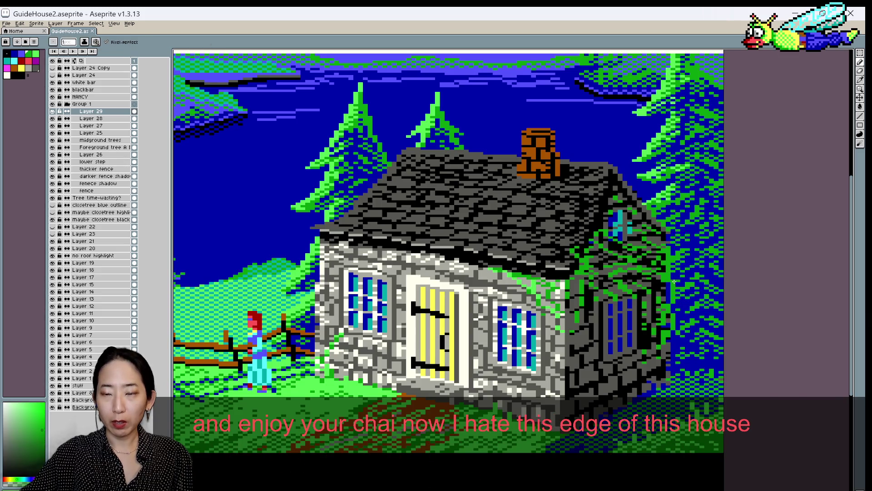
{"action": "left_click", "coordinate": [675, 277], "text": "alt"}
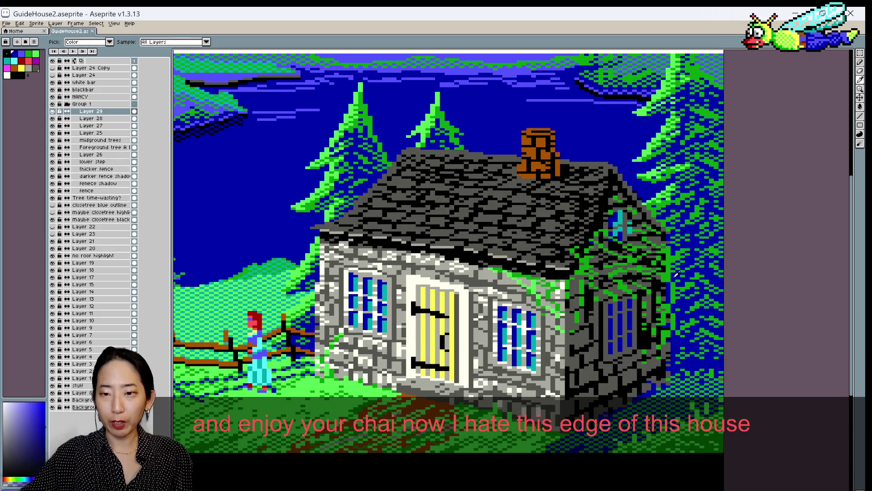
{"action": "left_click_drag", "start_coordinate": [673, 280], "coordinate": [673, 328]}
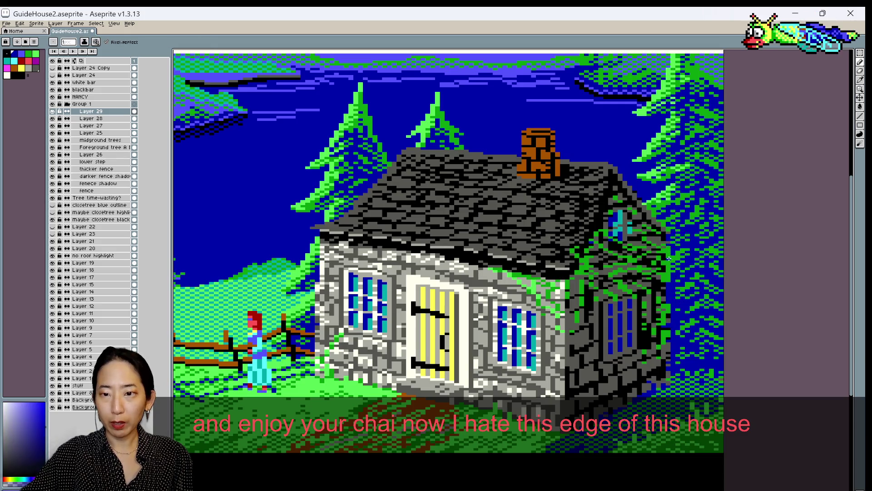
{"action": "left_click", "coordinate": [668, 254], "text": "alt"}
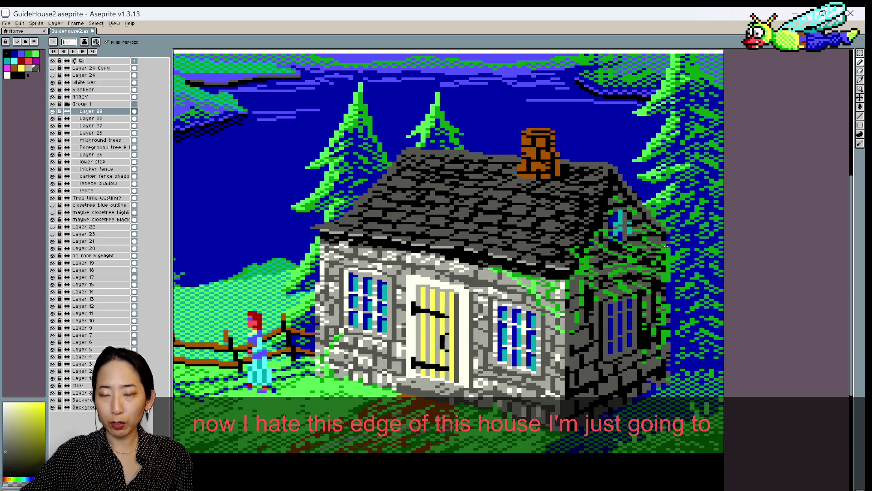
{"action": "left_click_drag", "start_coordinate": [667, 246], "coordinate": [668, 376]}
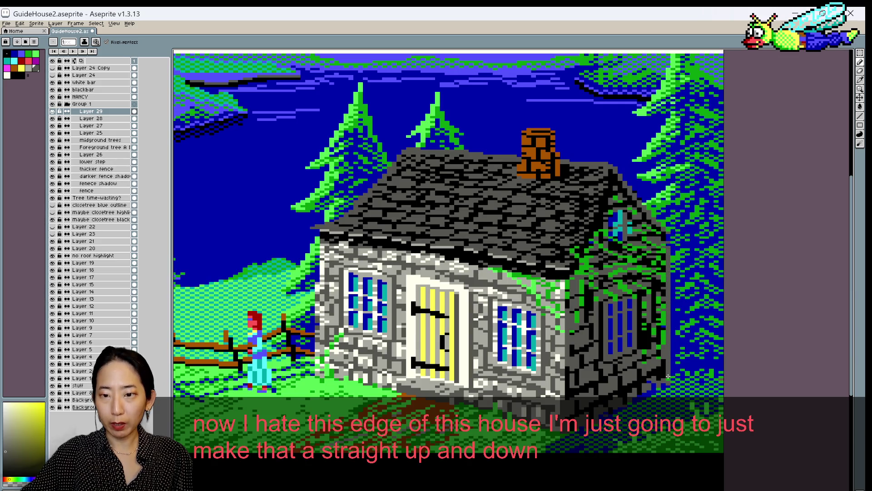
{"action": "key", "text": "ctrl+s"}
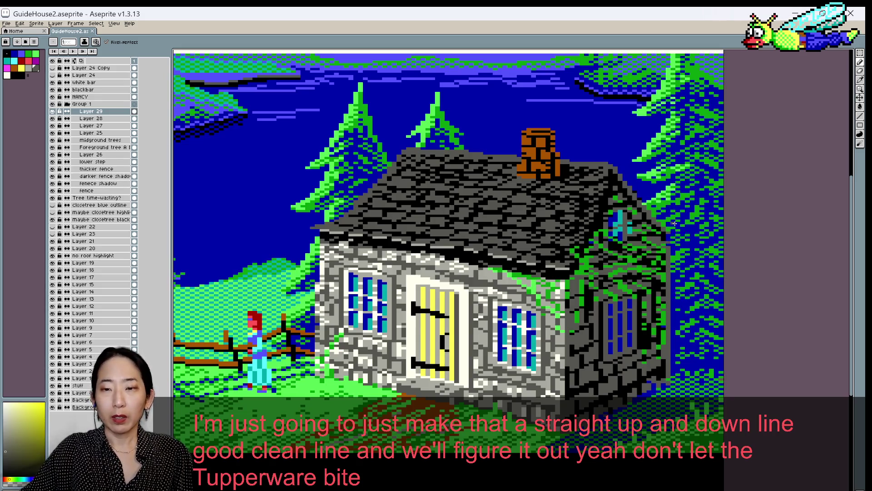
Sample blue-grey and reddish-grey from the cottage corner, then set black as the pencil colour
{"action": "key", "text": "i"}
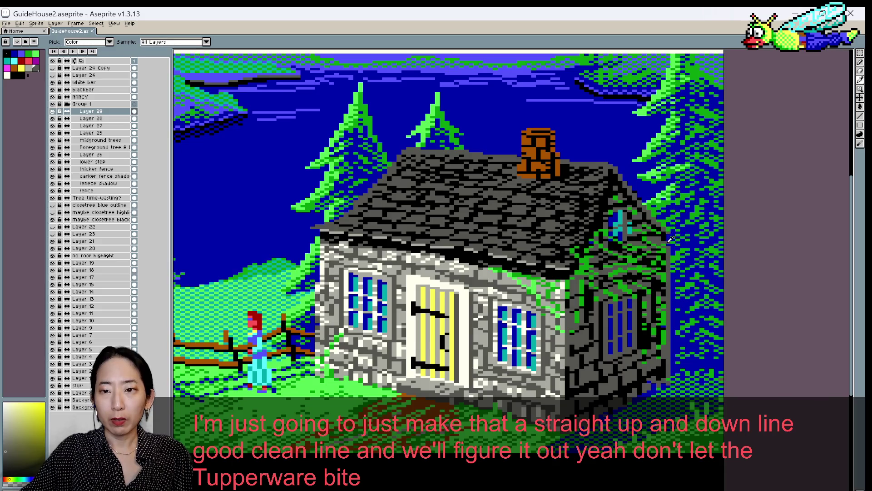
{"action": "left_click", "coordinate": [667, 236]}
{"action": "key", "text": "b"}
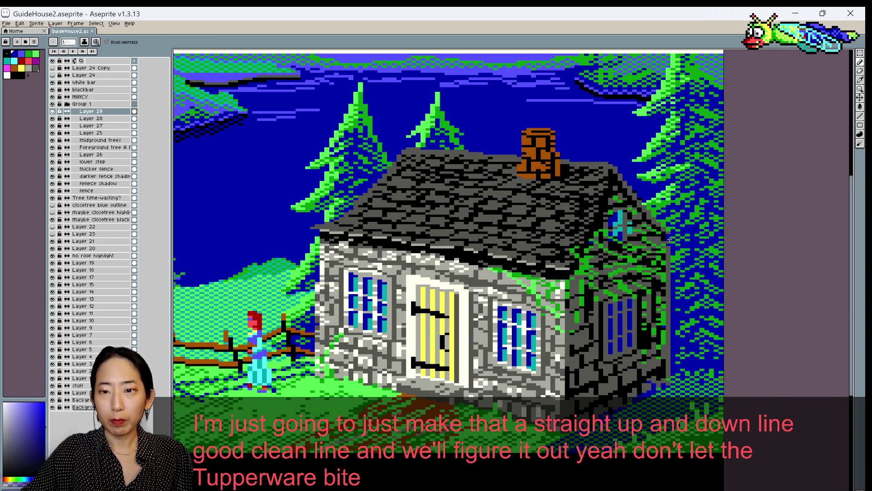
{"action": "left_click", "coordinate": [667, 236], "text": "alt"}
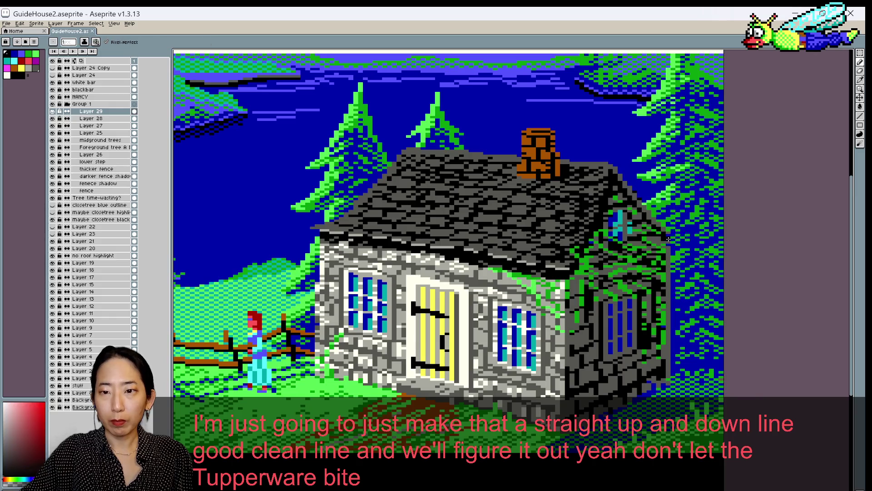
{"action": "left_click", "coordinate": [22, 75]}
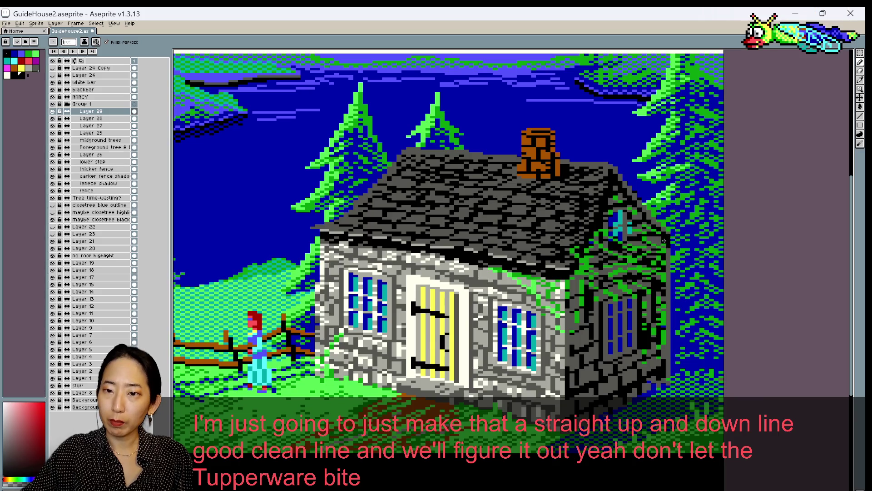
{"action": "key", "text": "b"}
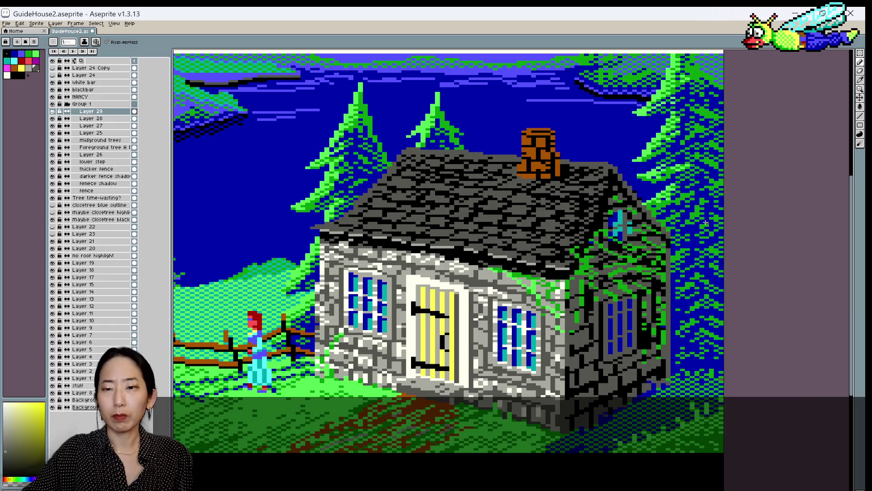
{"action": "scroll", "coordinate": [670, 236], "scroll_direction": "down", "scroll_amount": 1}
{"action": "scroll", "coordinate": [686, 243], "scroll_direction": "up", "scroll_amount": 1}
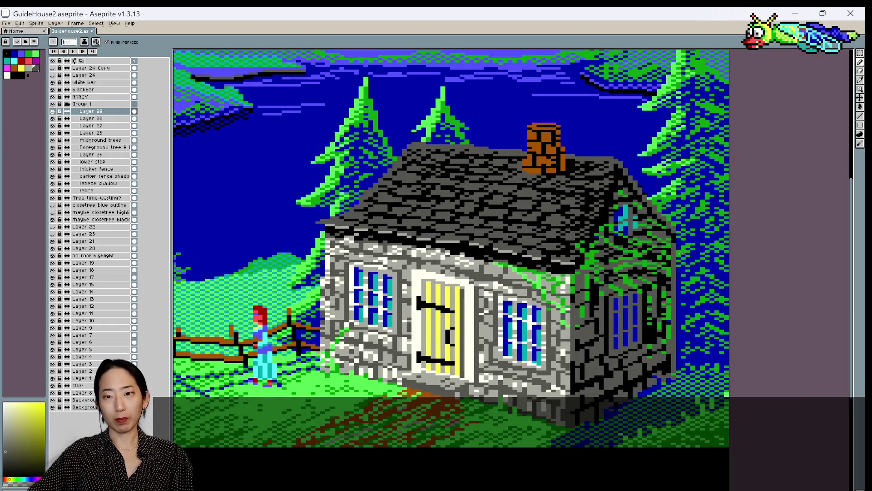
{"action": "scroll", "coordinate": [677, 254], "scroll_direction": "down", "scroll_amount": 1}
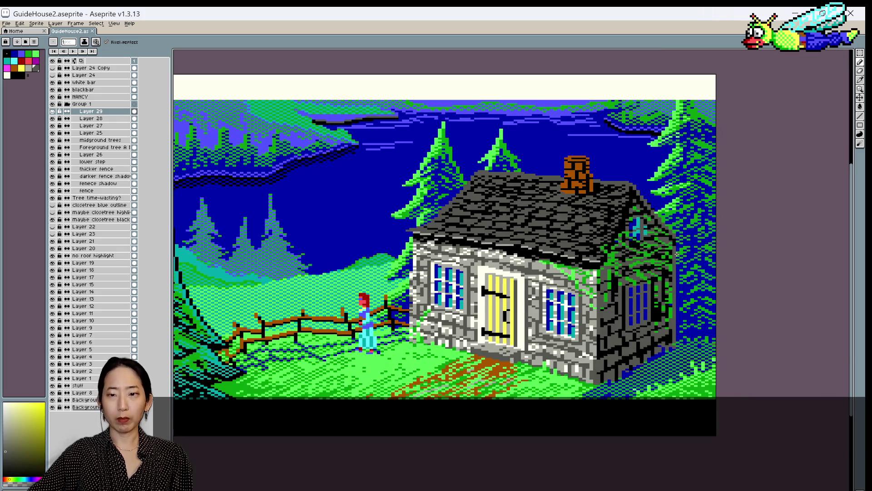
{"action": "key", "text": "i"}
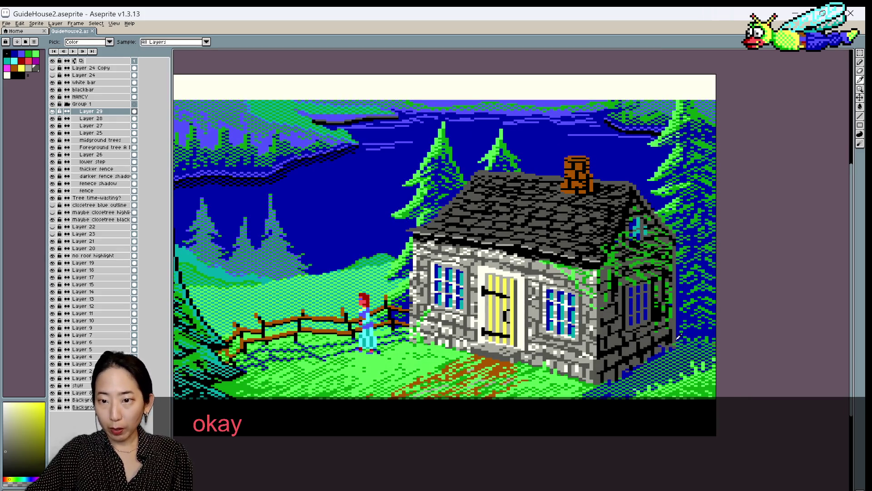
{"action": "left_click", "coordinate": [676, 343]}
{"action": "key", "text": "b"}
{"action": "scroll", "coordinate": [675, 344], "scroll_direction": "down", "scroll_amount": 1}
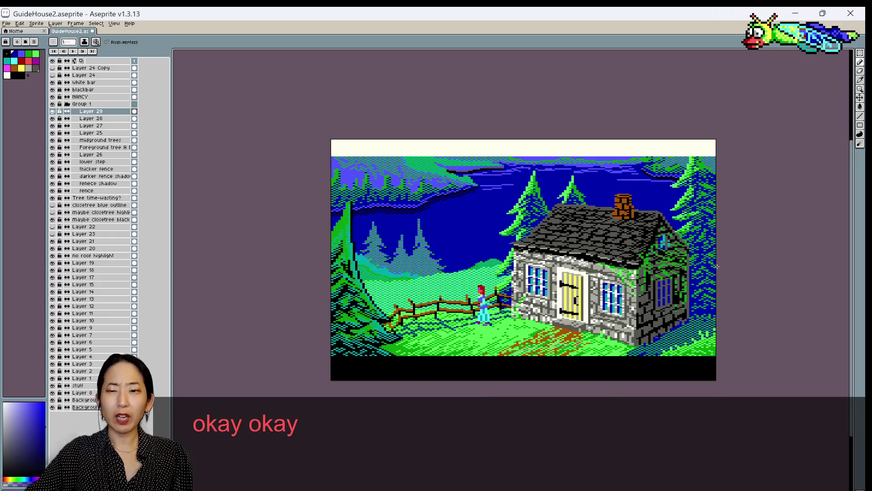
{"action": "key", "text": "v"}
{"action": "left_click", "coordinate": [55, 112]}
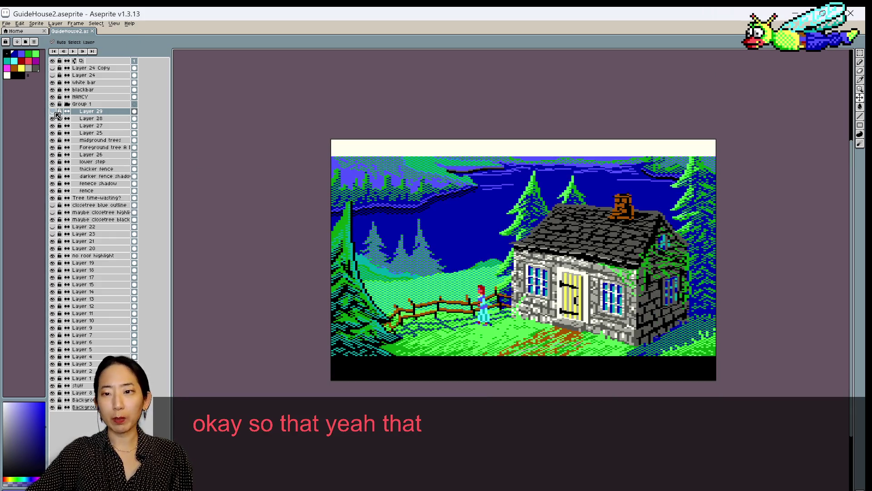
{"action": "left_click", "coordinate": [56, 112]}
{"action": "left_click", "coordinate": [56, 112]}
{"action": "left_click", "coordinate": [55, 112]}
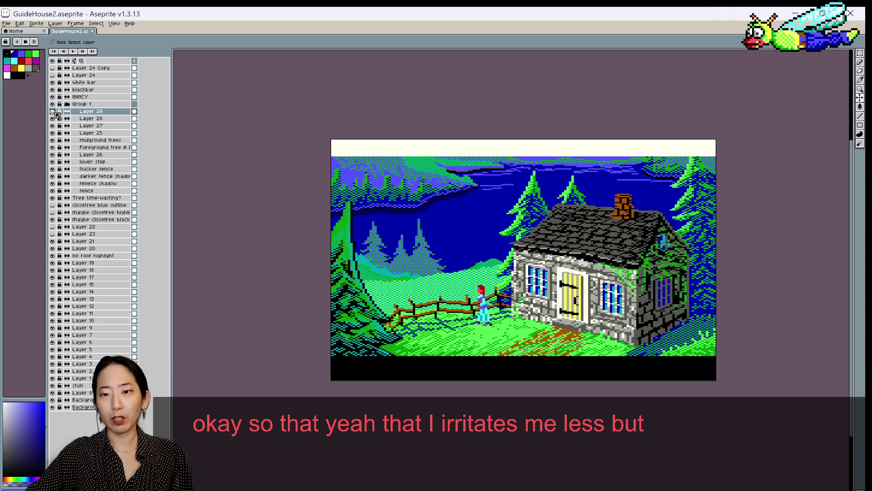
{"action": "left_click", "coordinate": [56, 112]}
{"action": "left_click", "coordinate": [55, 112]}
{"action": "left_click", "coordinate": [56, 113]}
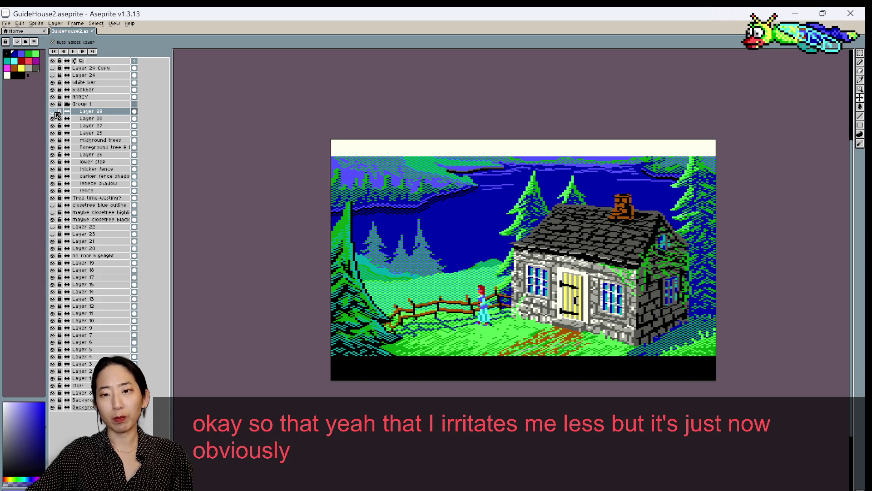
{"action": "left_click", "coordinate": [56, 113]}
{"action": "left_click", "coordinate": [55, 113]}
{"action": "left_click", "coordinate": [55, 112]}
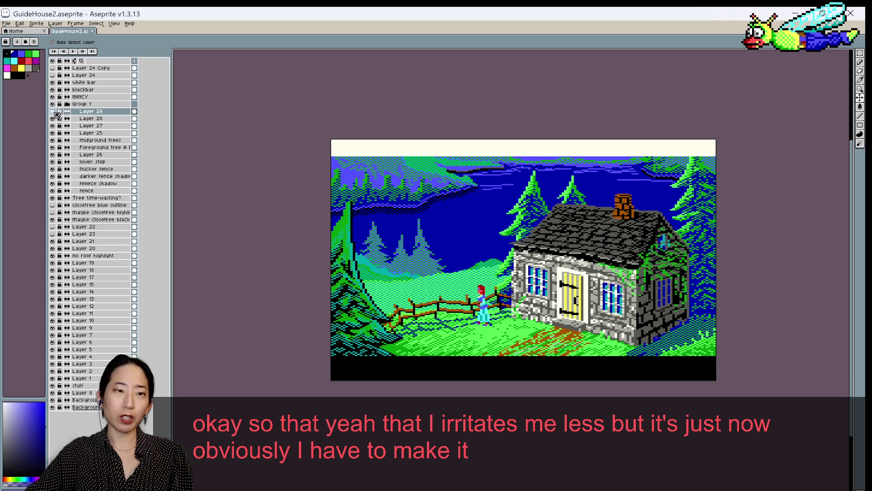
{"action": "scroll", "coordinate": [518, 191], "scroll_direction": "up", "scroll_amount": 1}
{"action": "scroll", "coordinate": [553, 224], "scroll_direction": "up", "scroll_amount": 1}
{"action": "scroll", "coordinate": [552, 224], "scroll_direction": "up", "scroll_amount": 1}
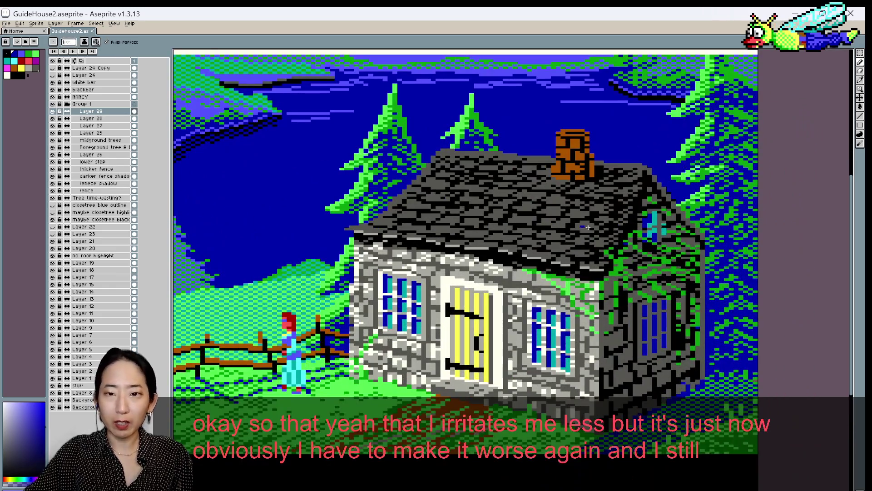
Choose black, sample a roof colour, switch the drawing colour and save
{"action": "left_click", "coordinate": [21, 75]}
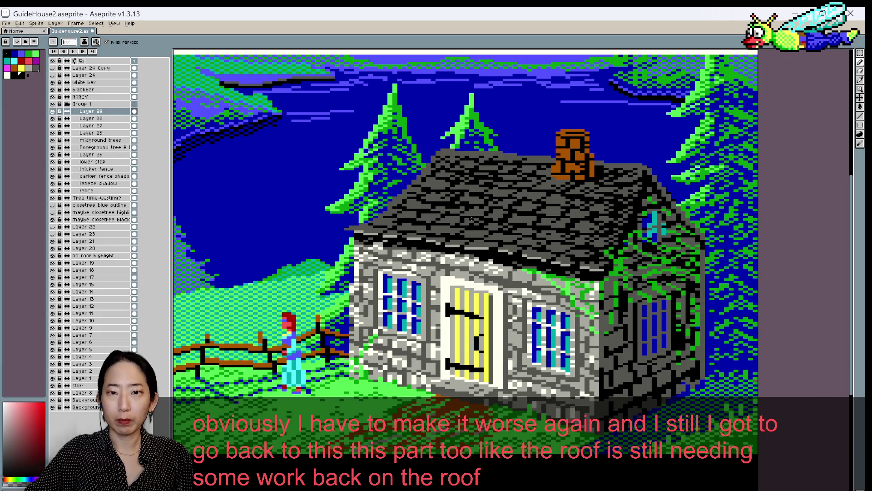
{"action": "left_click", "coordinate": [424, 226], "text": "alt"}
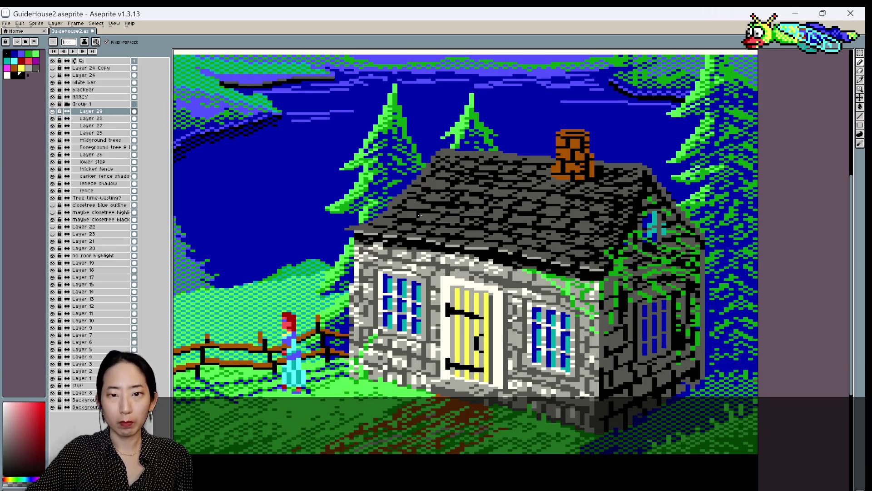
{"action": "key", "text": "period"}
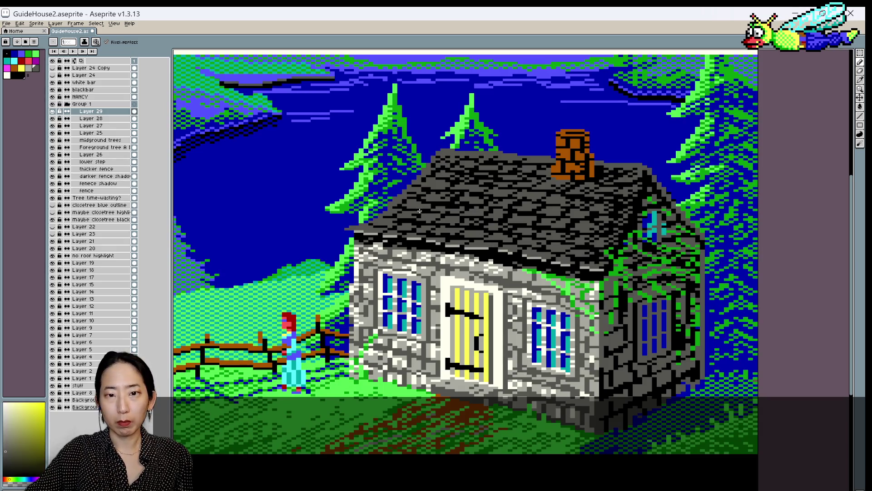
{"action": "key", "text": "ctrl+s"}
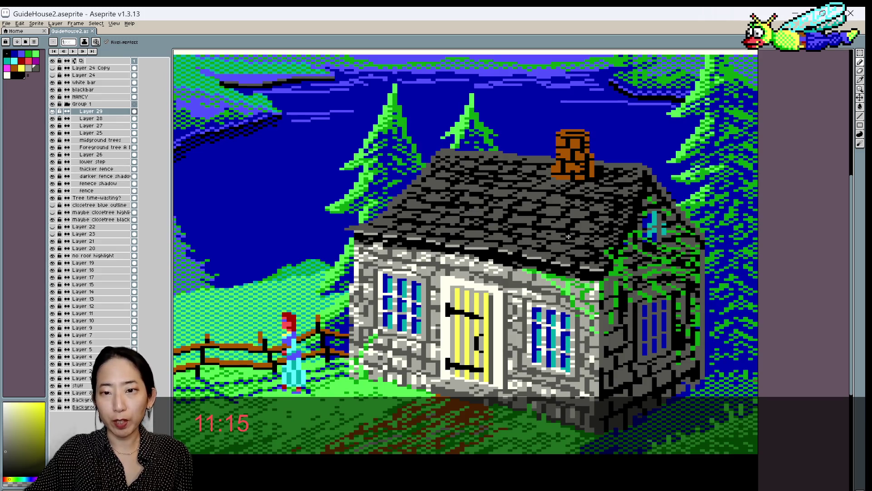
Paint a roof pixel with slate grey sampled from the roof and save GuideHouse2
{"action": "left_click", "coordinate": [568, 212], "text": "alt"}
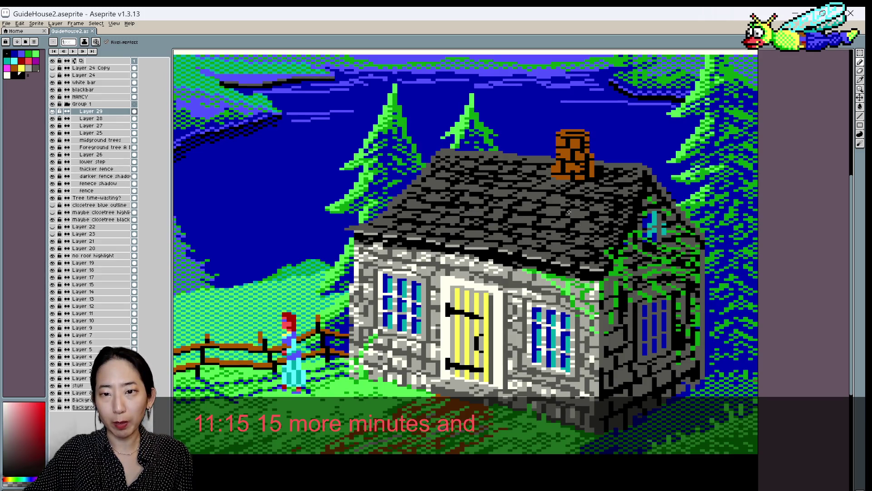
{"action": "left_click", "coordinate": [566, 213]}
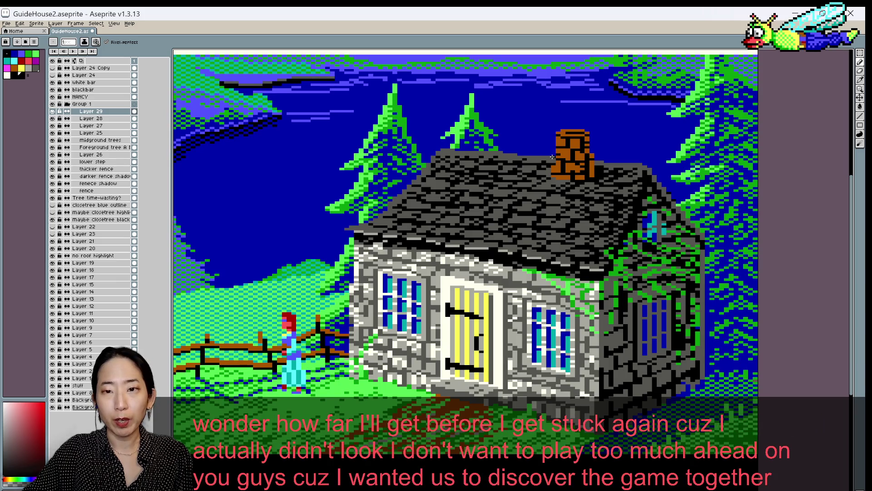
{"action": "key", "text": "ctrl+s"}
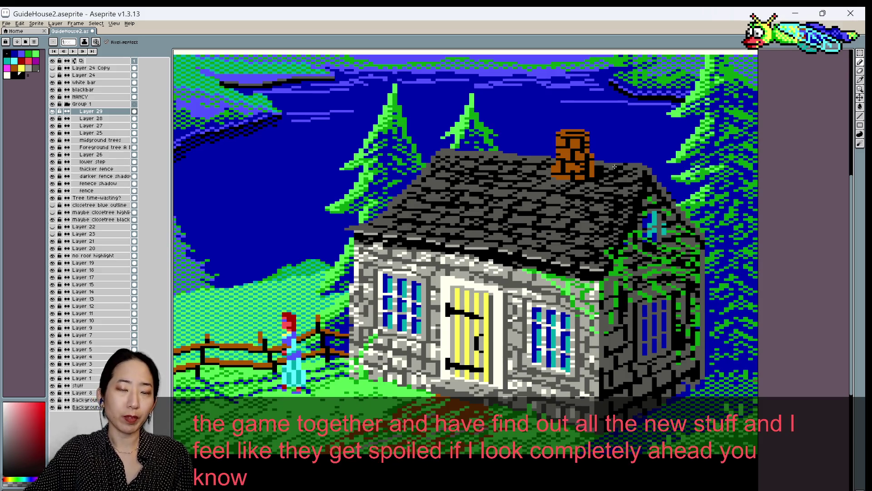
{"action": "scroll", "coordinate": [623, 166], "scroll_direction": "down", "scroll_amount": 1}
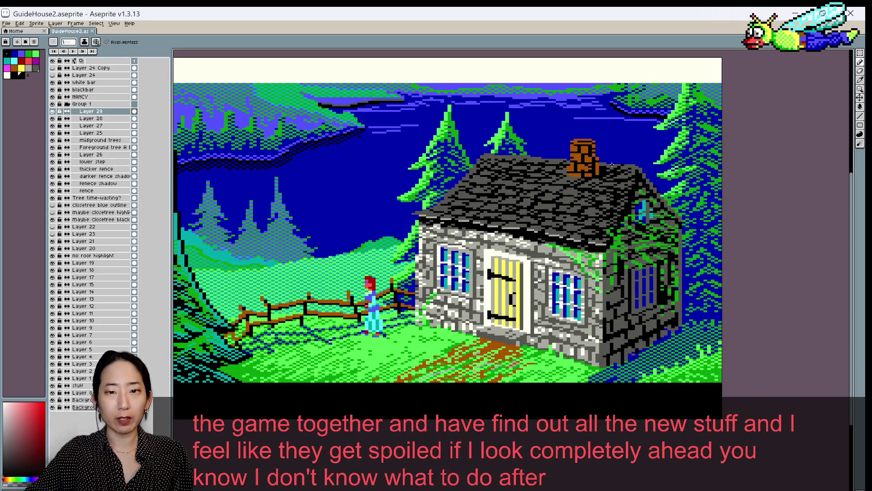
{"action": "scroll", "coordinate": [576, 165], "scroll_direction": "up", "scroll_amount": 1}
{"action": "scroll", "coordinate": [576, 164], "scroll_direction": "down", "scroll_amount": 1}
{"action": "scroll", "coordinate": [609, 169], "scroll_direction": "up", "scroll_amount": 1}
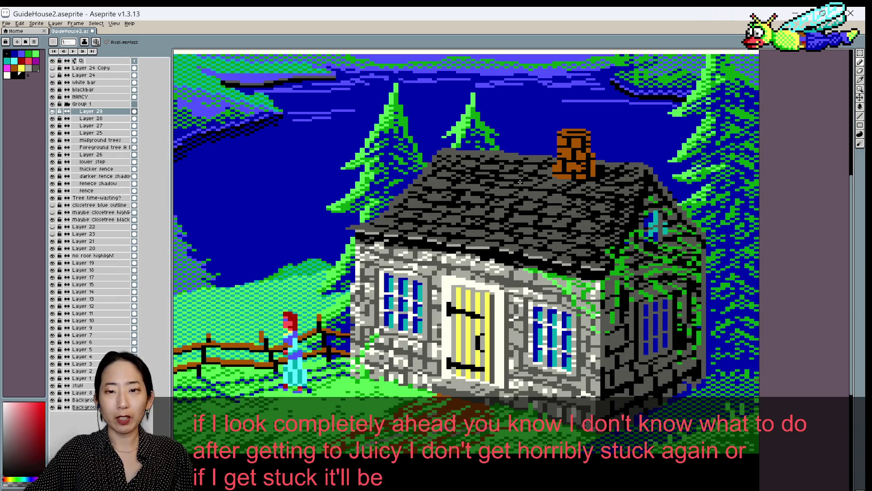
{"action": "left_click", "coordinate": [525, 197], "text": "alt"}
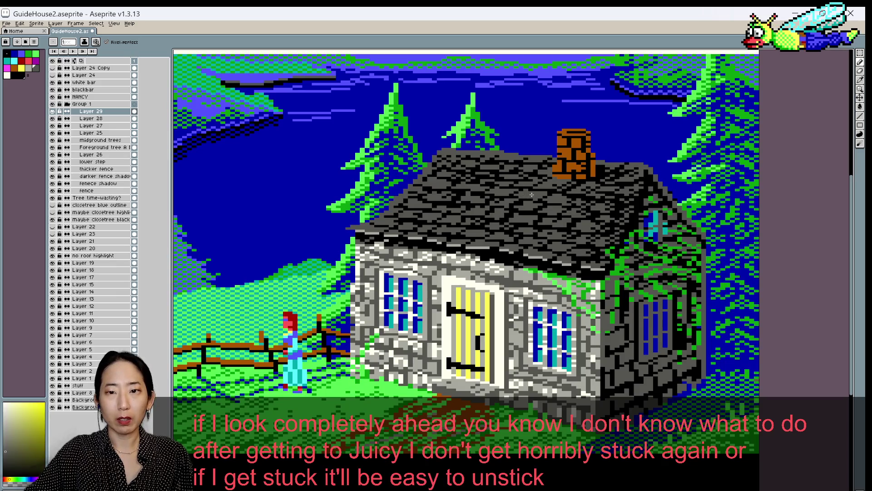
{"action": "left_click", "coordinate": [544, 193], "text": "alt"}
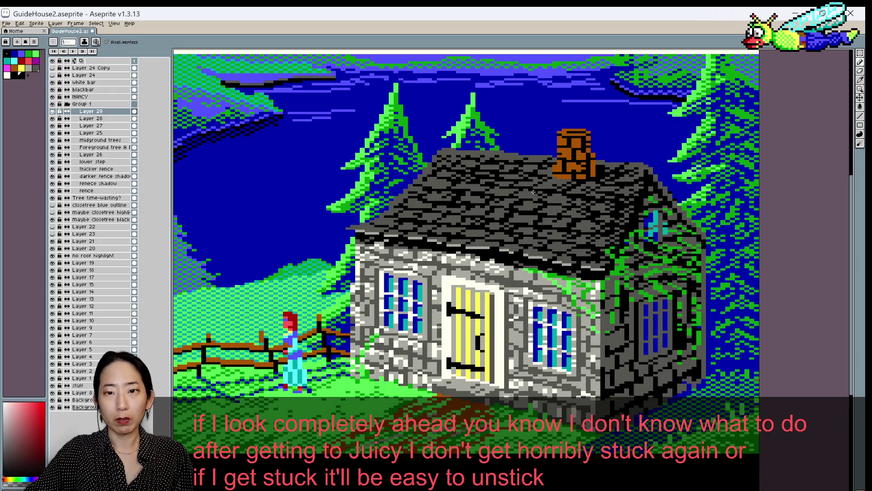
{"action": "scroll", "coordinate": [570, 176], "scroll_direction": "down", "scroll_amount": 1}
{"action": "scroll", "coordinate": [590, 179], "scroll_direction": "down", "scroll_amount": 1}
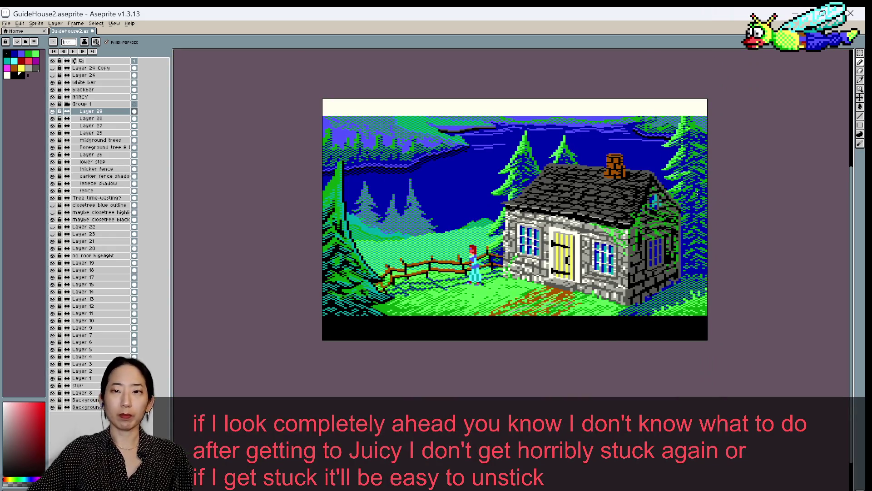
{"action": "scroll", "coordinate": [698, 192], "scroll_direction": "up", "scroll_amount": 1}
{"action": "left_click", "coordinate": [575, 178], "text": "alt"}
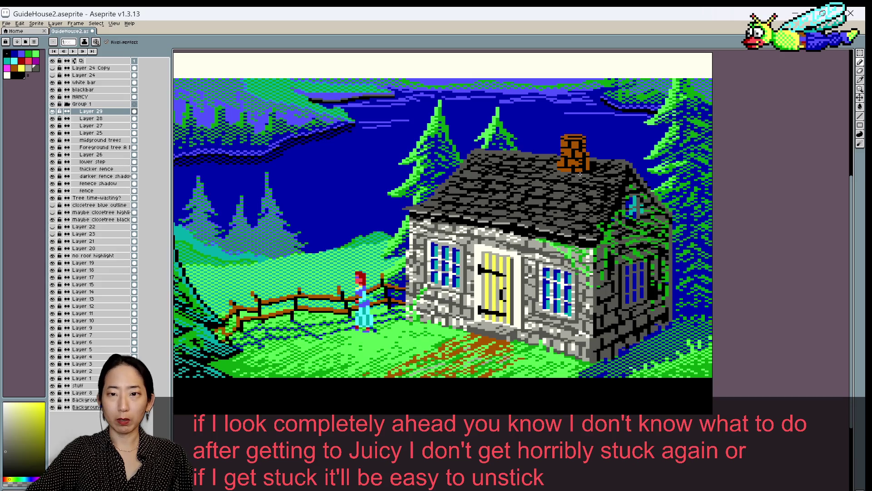
{"action": "left_click", "coordinate": [572, 176], "text": "alt"}
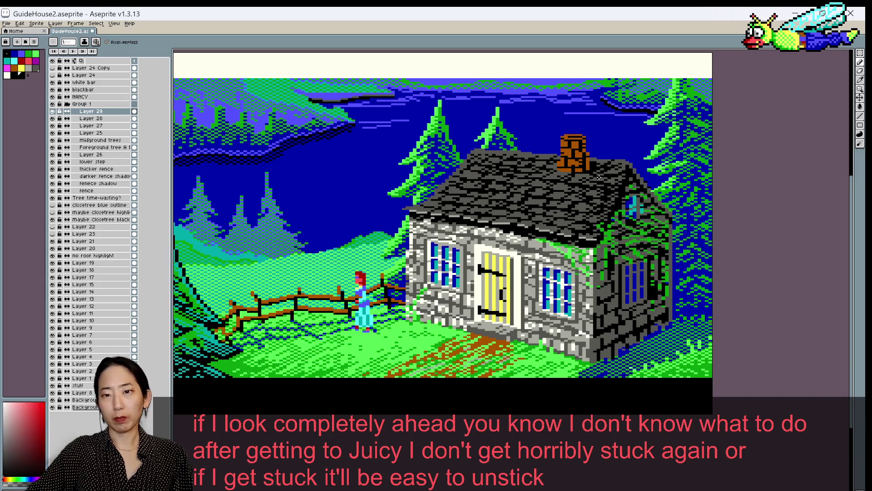
{"action": "scroll", "coordinate": [599, 192], "scroll_direction": "down", "scroll_amount": 2}
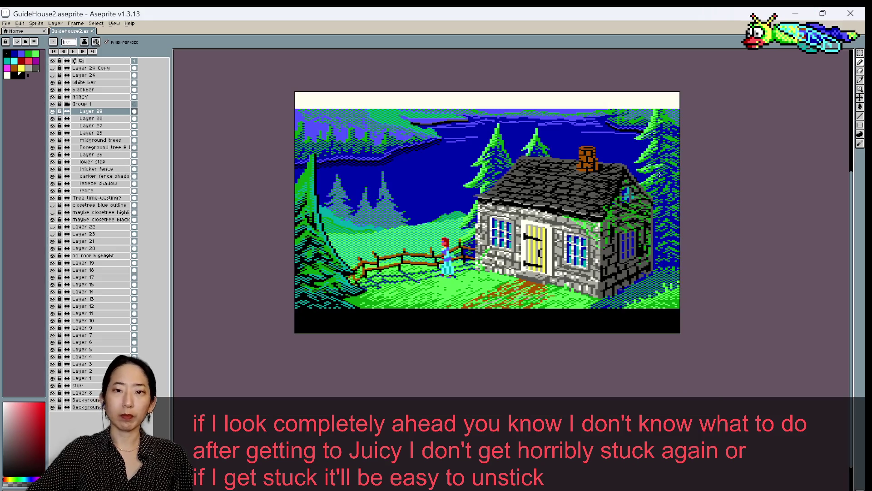
{"action": "scroll", "coordinate": [654, 177], "scroll_direction": "up", "scroll_amount": 1}
{"action": "scroll", "coordinate": [654, 177], "scroll_direction": "up", "scroll_amount": 1}
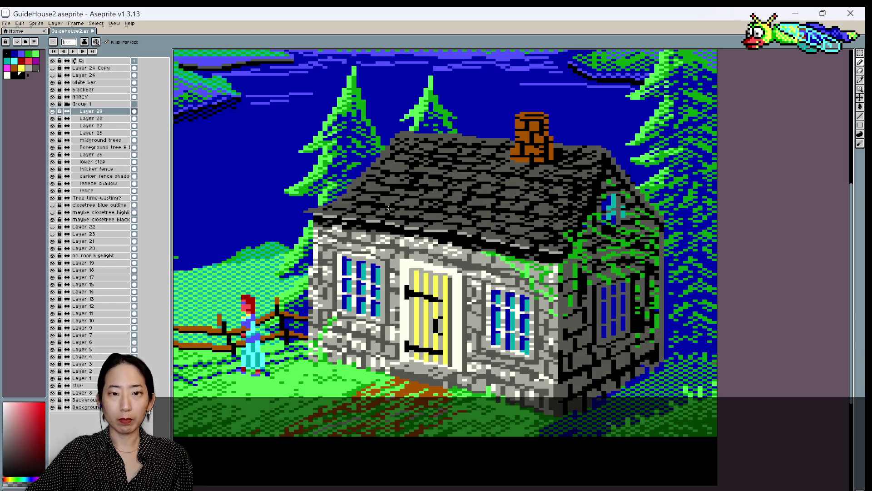
{"action": "scroll", "coordinate": [543, 173], "scroll_direction": "down", "scroll_amount": 2}
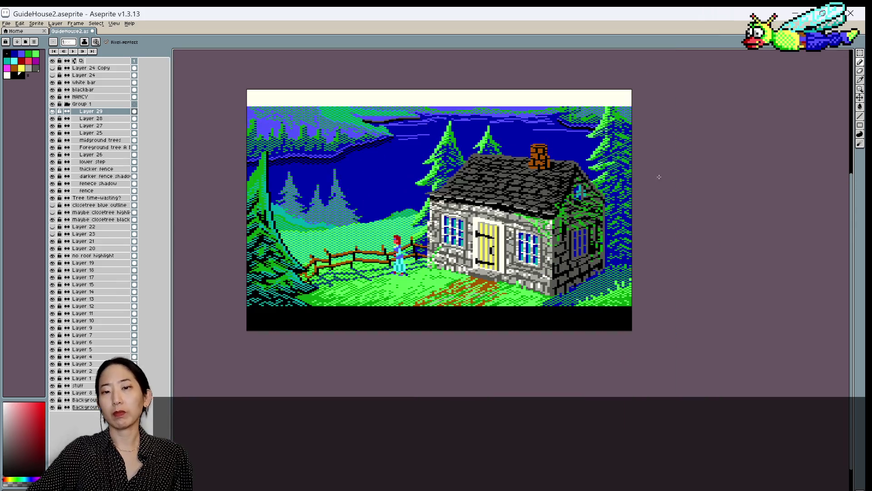
{"action": "scroll", "coordinate": [686, 187], "scroll_direction": "up", "scroll_amount": 1}
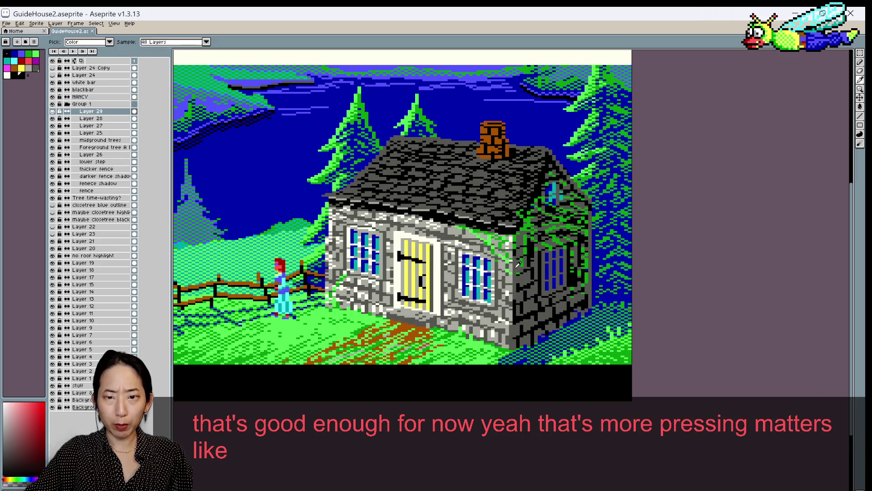
{"action": "left_click", "coordinate": [526, 284], "text": "alt"}
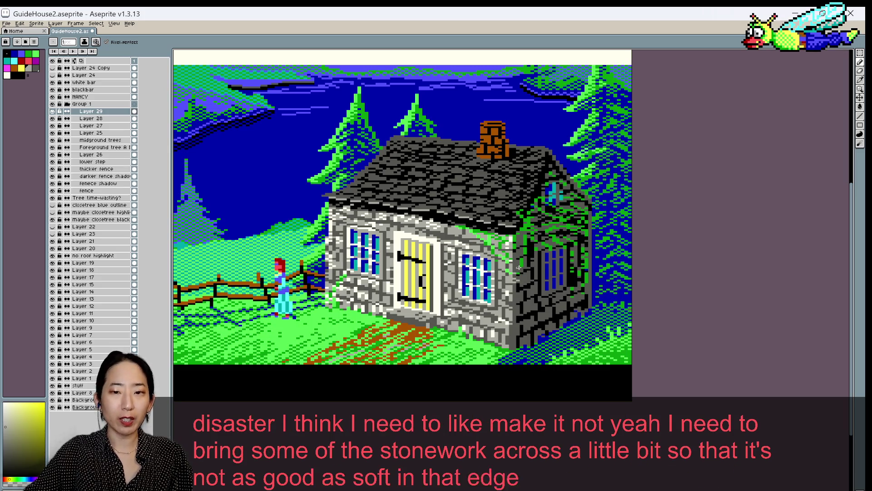
{"action": "scroll", "coordinate": [525, 260], "scroll_direction": "up", "scroll_amount": 1}
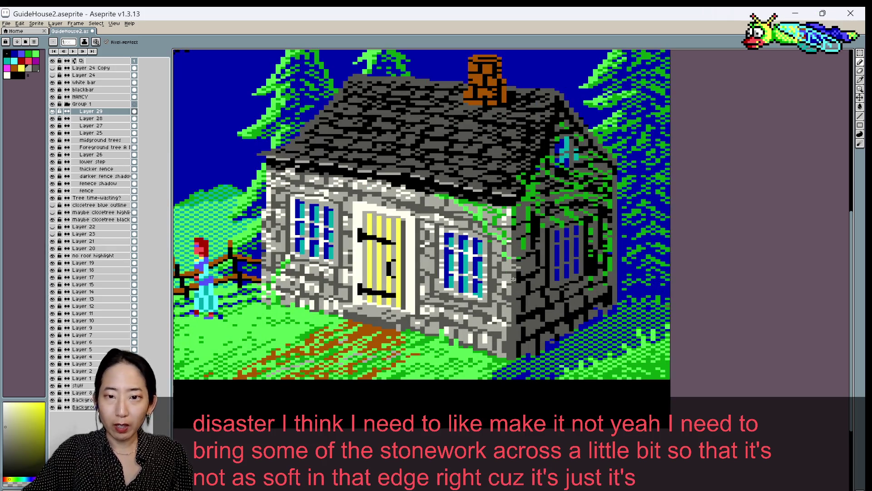
{"action": "key", "text": "i"}
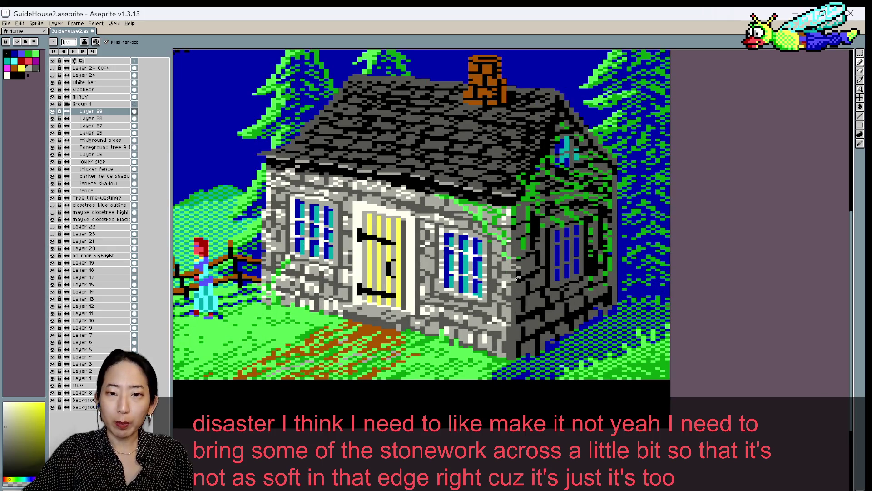
{"action": "key", "text": "b"}
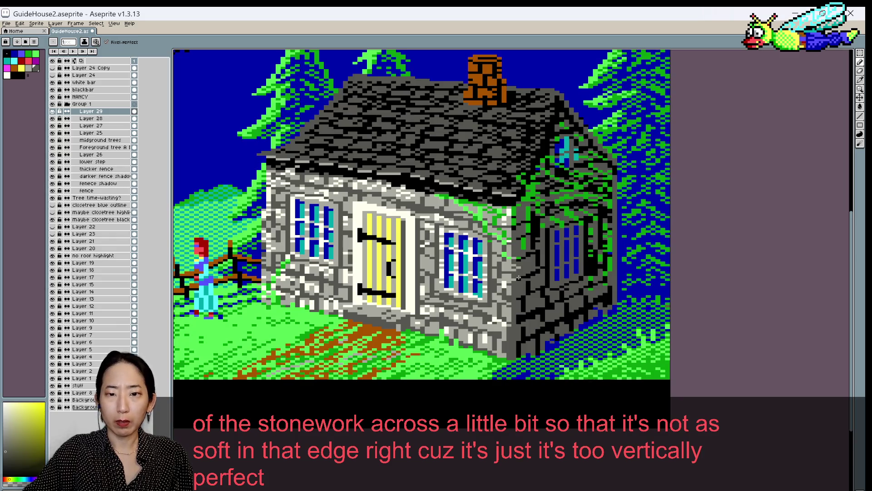
{"action": "left_click", "coordinate": [514, 272], "text": "alt"}
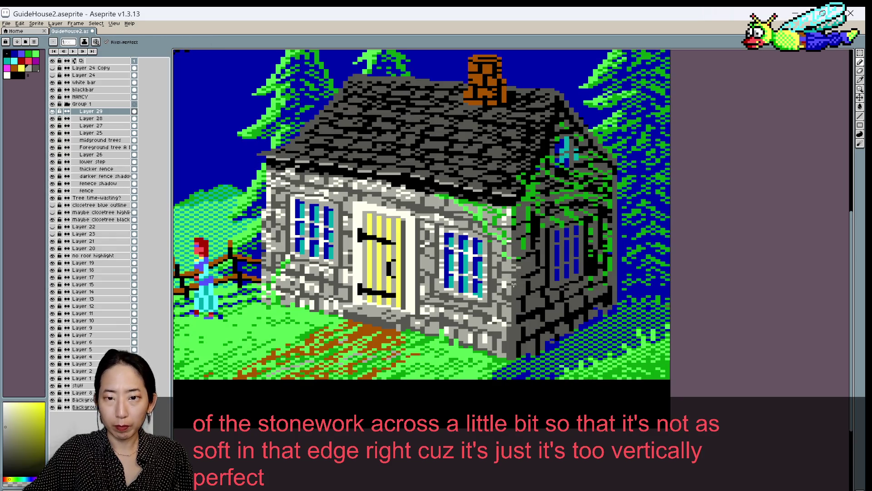
{"action": "scroll", "coordinate": [548, 285], "scroll_direction": "down", "scroll_amount": 1}
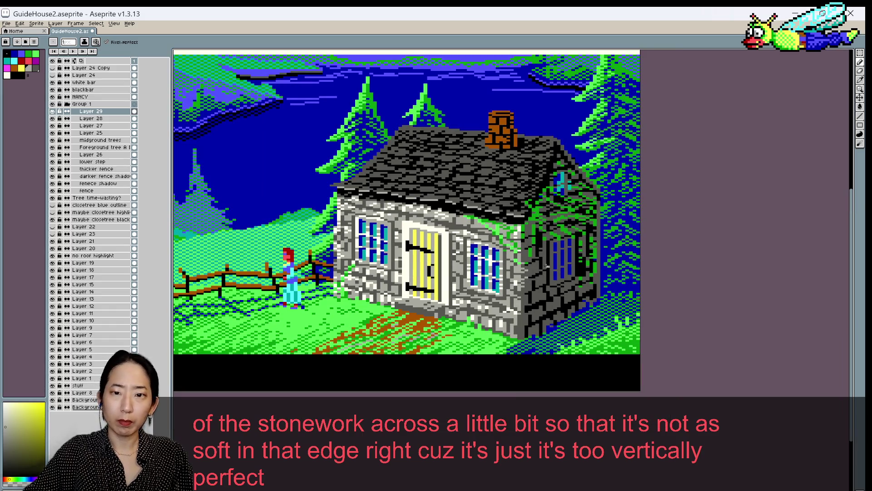
Sample a stone colour from the cottage wall and save GuideHouse2
{"action": "left_click", "coordinate": [526, 258], "text": "alt"}
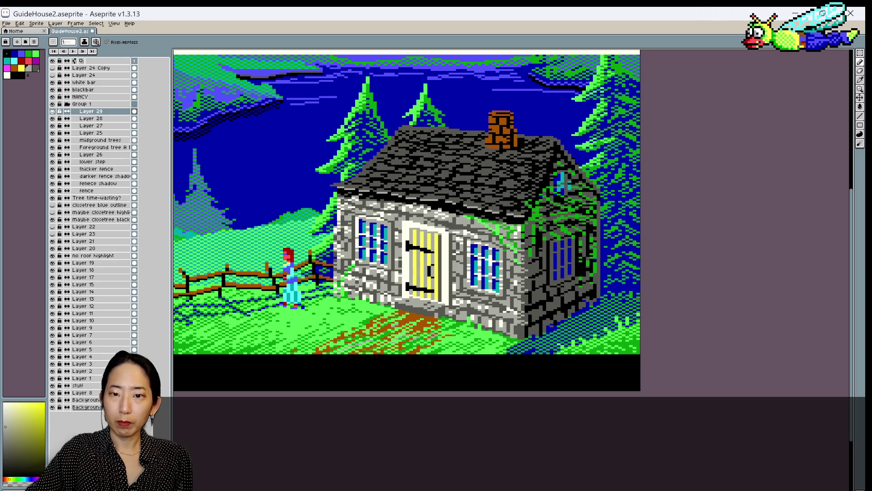
{"action": "key", "text": "ctrl+s"}
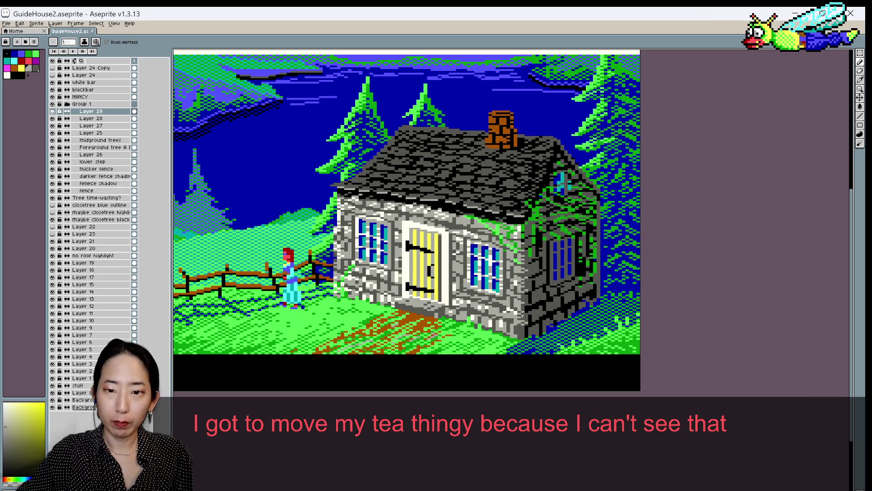
Fix a wall pixel beside the side window, zoom to check it, and save
{"action": "left_click", "coordinate": [515, 327]}
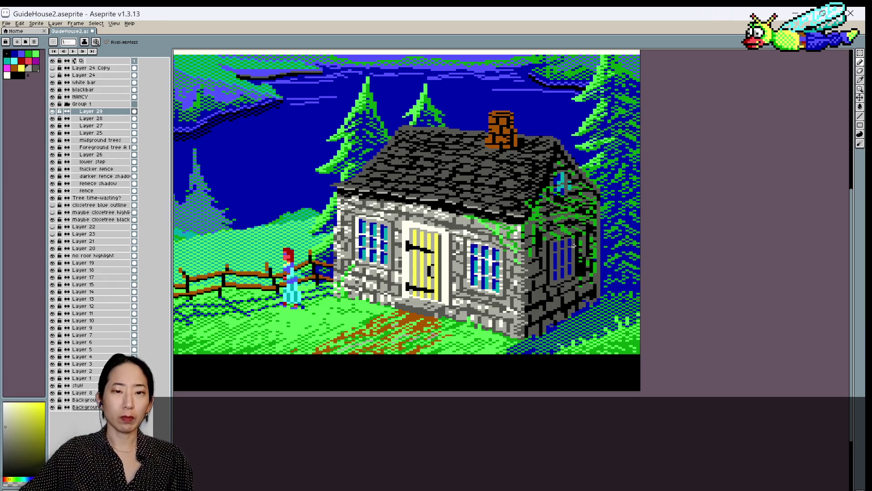
{"action": "scroll", "coordinate": [573, 246], "scroll_direction": "down", "scroll_amount": 1}
{"action": "scroll", "coordinate": [568, 246], "scroll_direction": "up", "scroll_amount": 1}
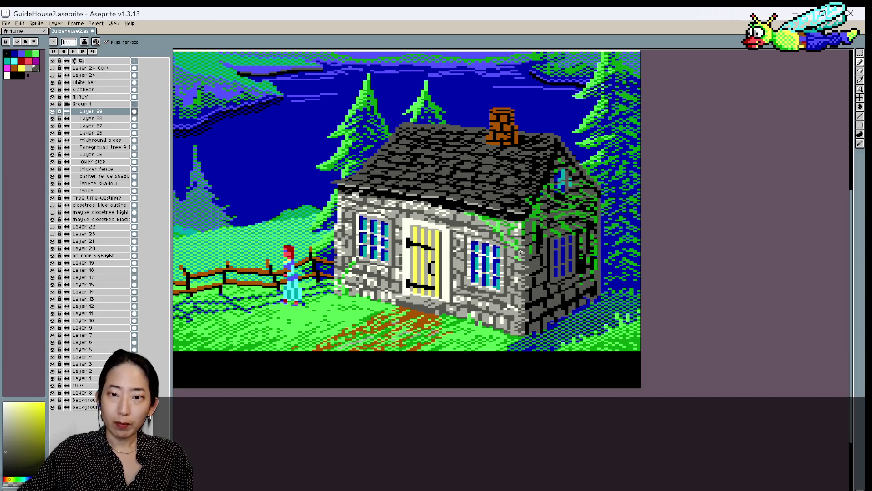
{"action": "key", "text": "ctrl+s"}
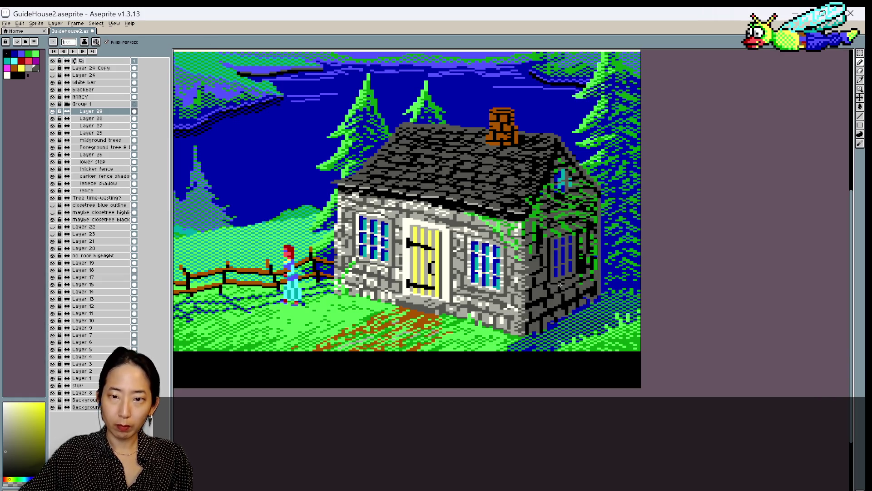
{"action": "scroll", "coordinate": [557, 287], "scroll_direction": "down", "scroll_amount": 1}
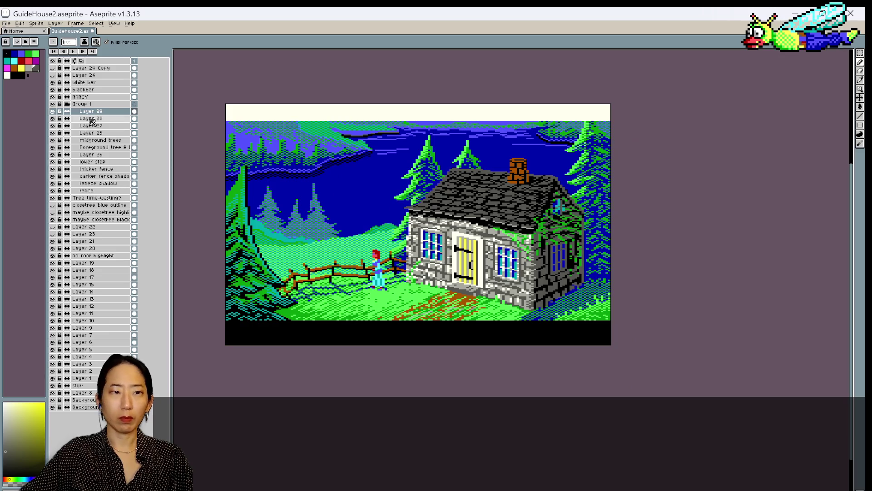
Toggle Layer 29 off and on twice to compare the house, then centre the cottage
{"action": "left_click", "coordinate": [53, 112]}
{"action": "left_click", "coordinate": [52, 112]}
{"action": "left_click", "coordinate": [52, 112]}
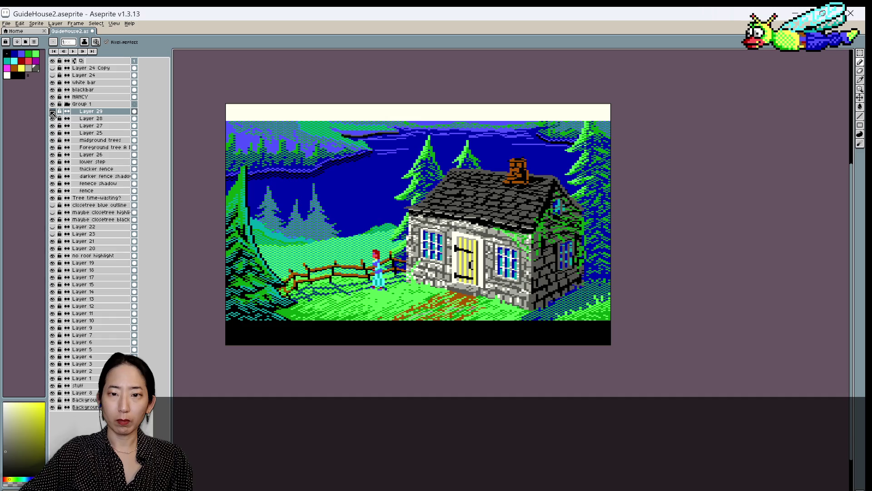
{"action": "left_click", "coordinate": [52, 112]}
{"action": "scroll", "coordinate": [387, 224], "scroll_direction": "up", "scroll_amount": 1}
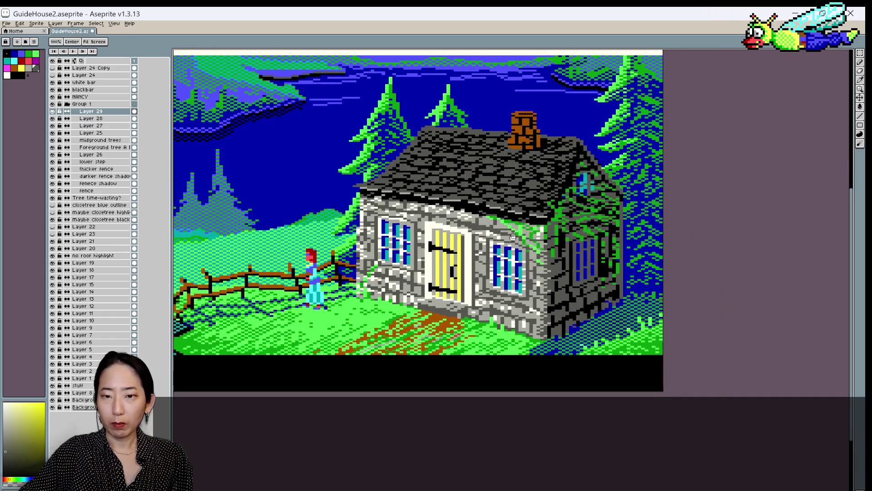
{"action": "left_click_drag", "start_coordinate": [602, 260], "coordinate": [536, 246]}
Sample several stone greys from the front wall and place them where it meets the brickwork
{"action": "key", "text": "alt"}
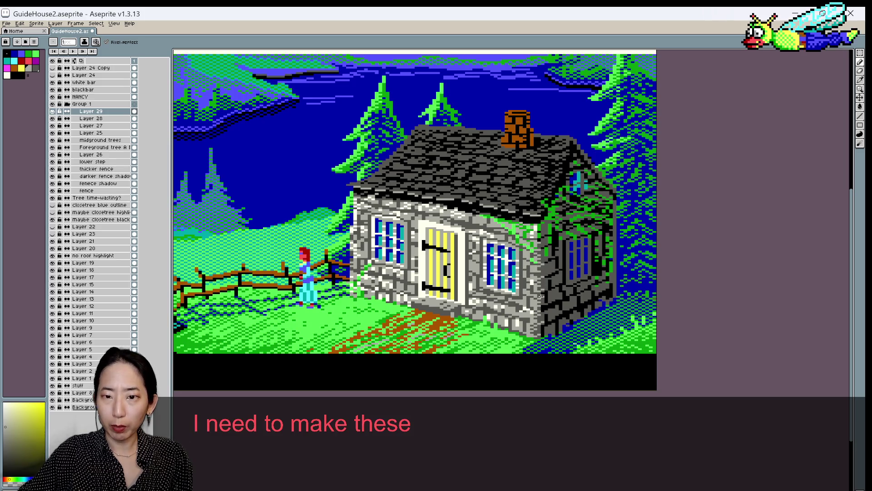
{"action": "key", "text": "alt"}
{"action": "left_click", "coordinate": [544, 287], "text": "alt"}
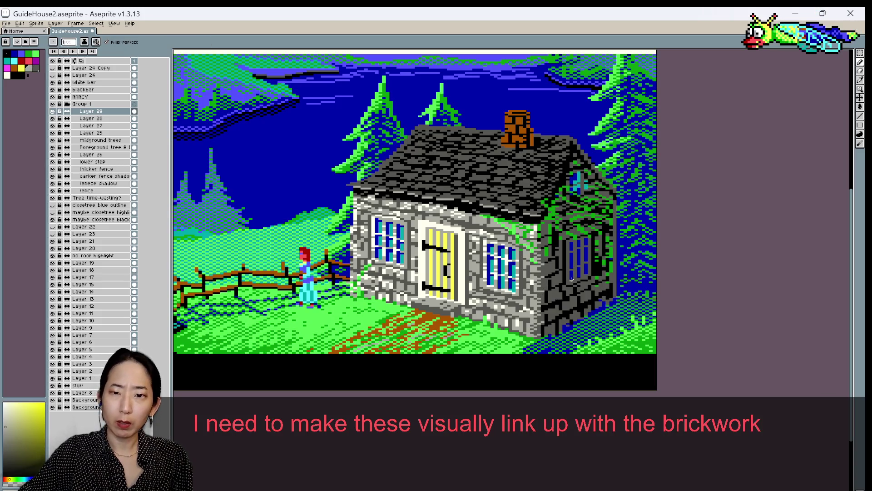
{"action": "left_click", "coordinate": [545, 288], "text": "alt"}
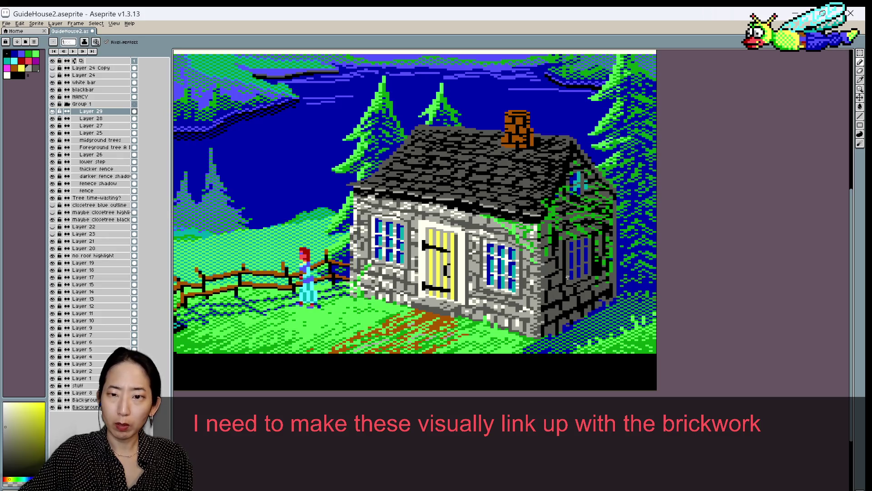
{"action": "left_click", "coordinate": [548, 289], "text": "alt"}
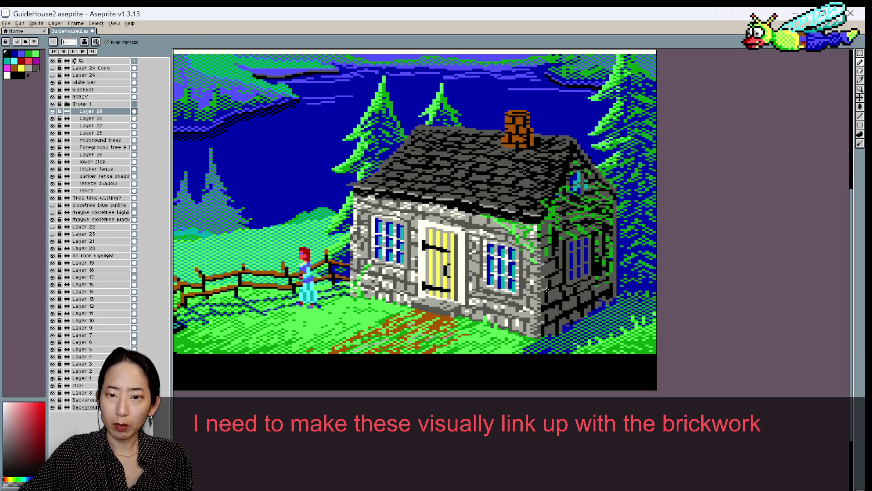
{"action": "left_click", "coordinate": [551, 288], "text": "alt"}
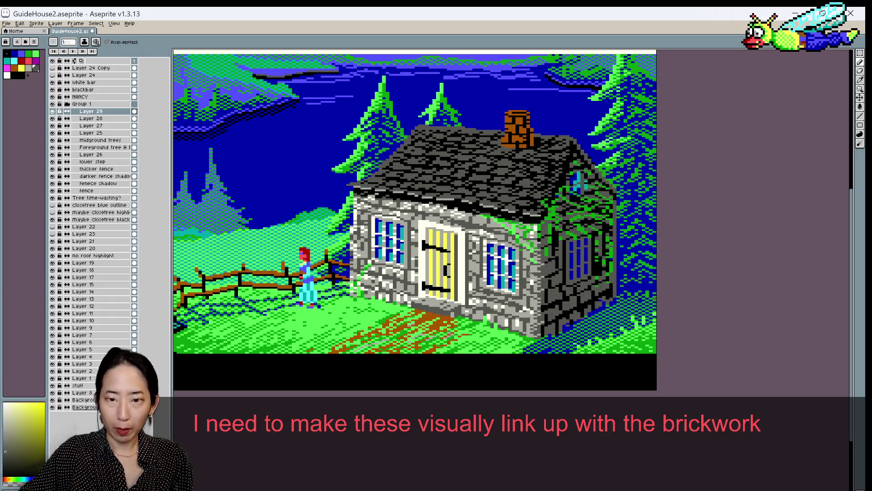
{"action": "left_click", "coordinate": [543, 307], "text": "alt"}
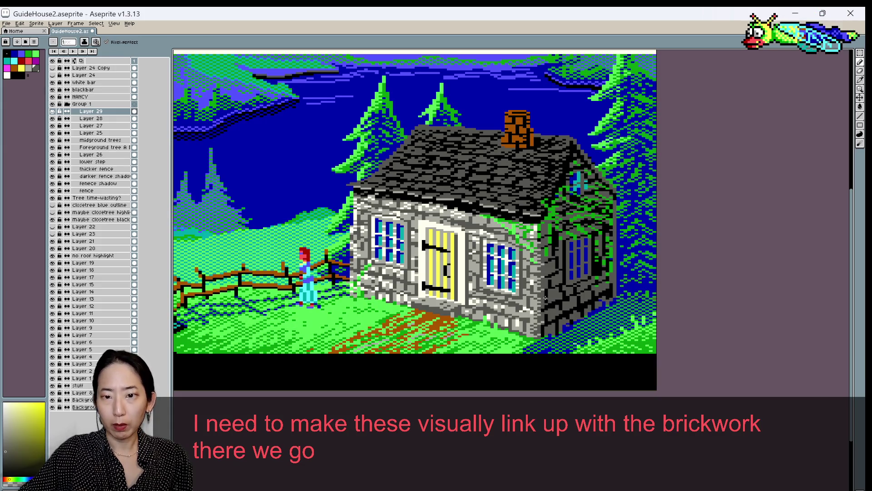
{"action": "left_click", "coordinate": [543, 300], "text": "alt"}
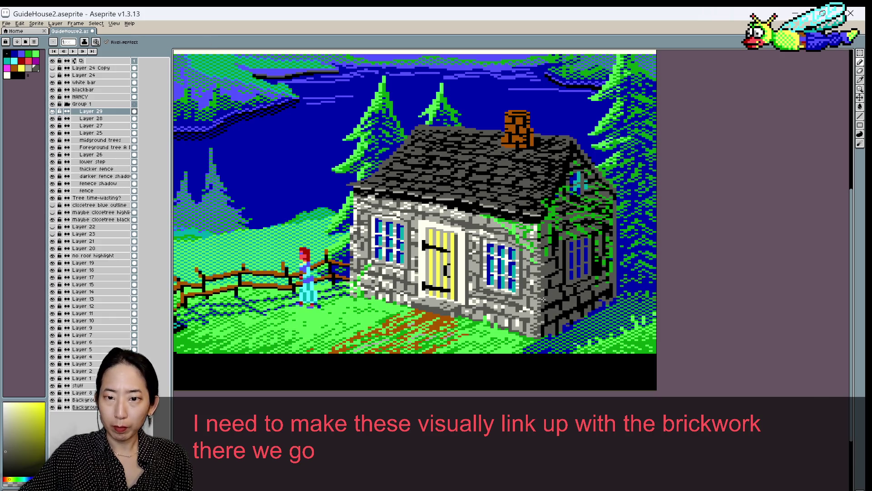
{"action": "left_click", "coordinate": [545, 301], "text": "alt"}
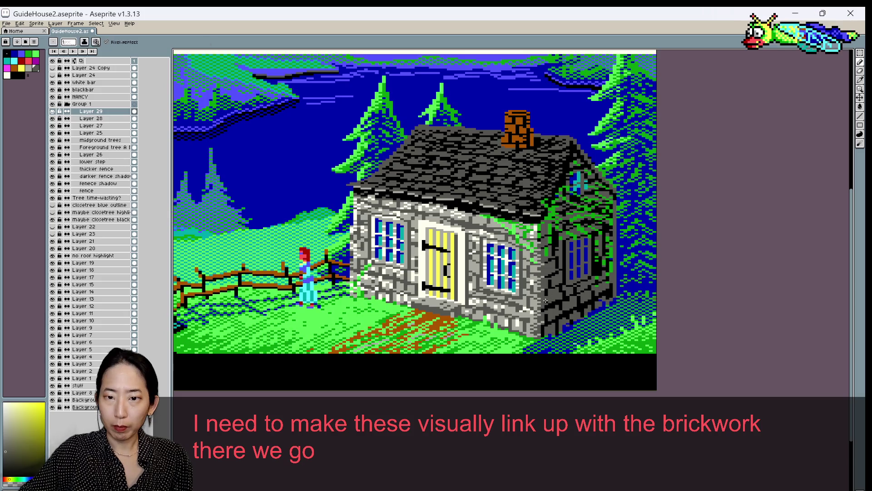
{"action": "left_click", "coordinate": [542, 301], "text": "alt"}
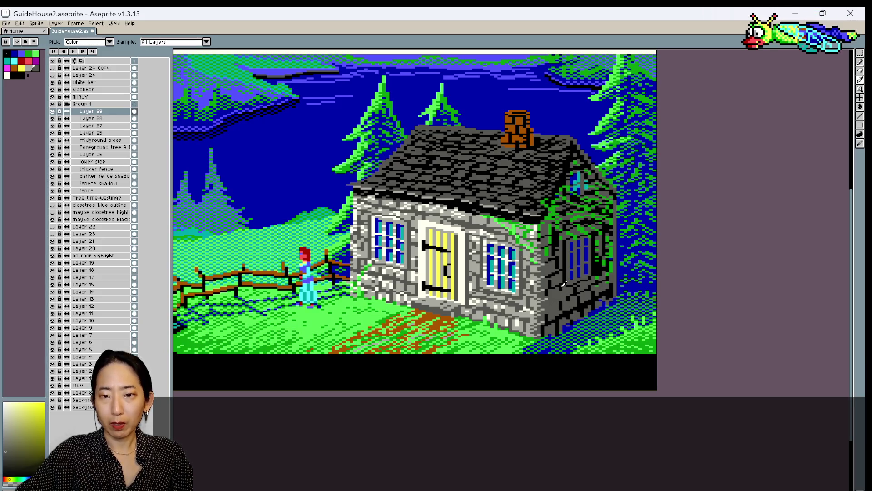
Pencil dark-grey stones onto the shadowed right wall using greys sampled from the wall
{"action": "left_click", "coordinate": [548, 300], "text": "alt"}
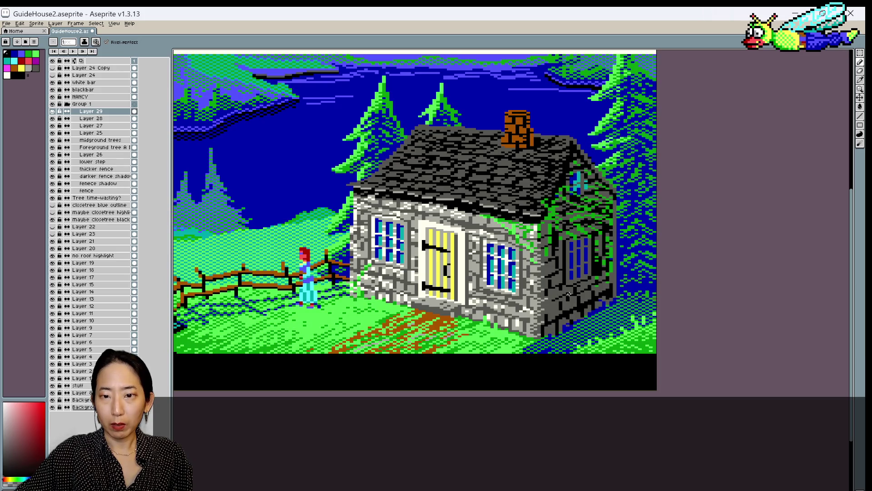
{"action": "left_click", "coordinate": [543, 297], "text": "alt"}
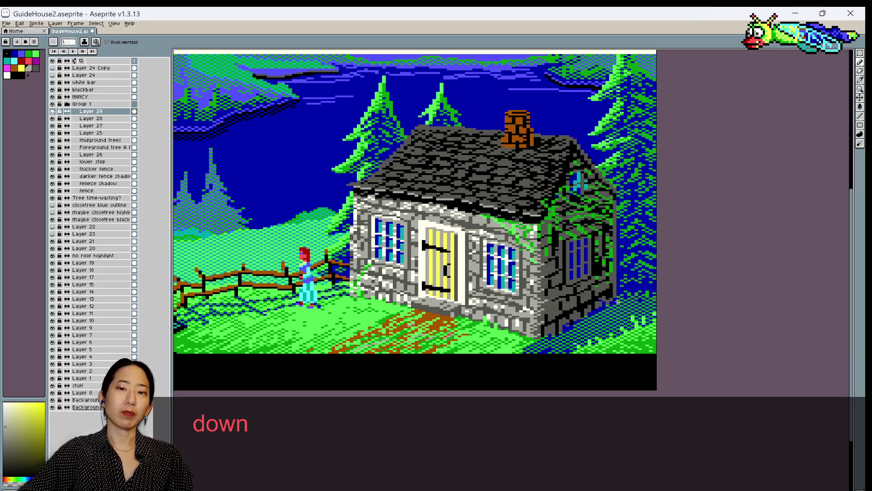
{"action": "key", "text": "alt"}
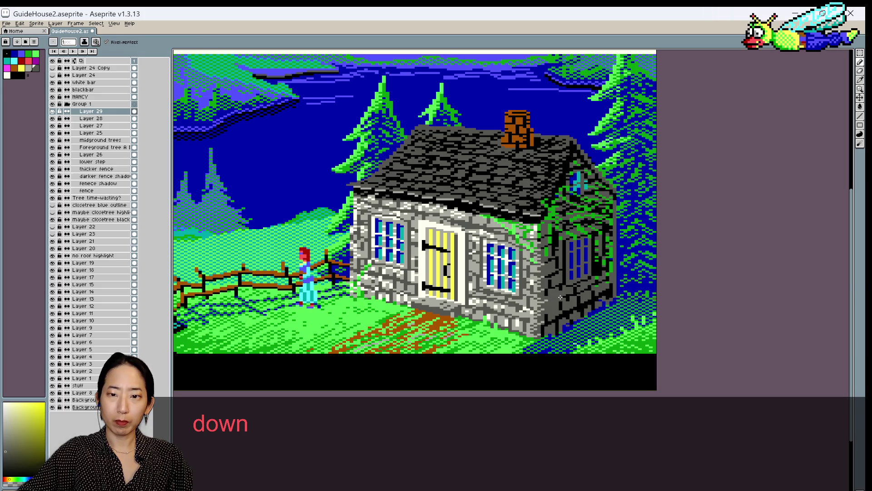
{"action": "left_click", "coordinate": [550, 299], "text": "alt"}
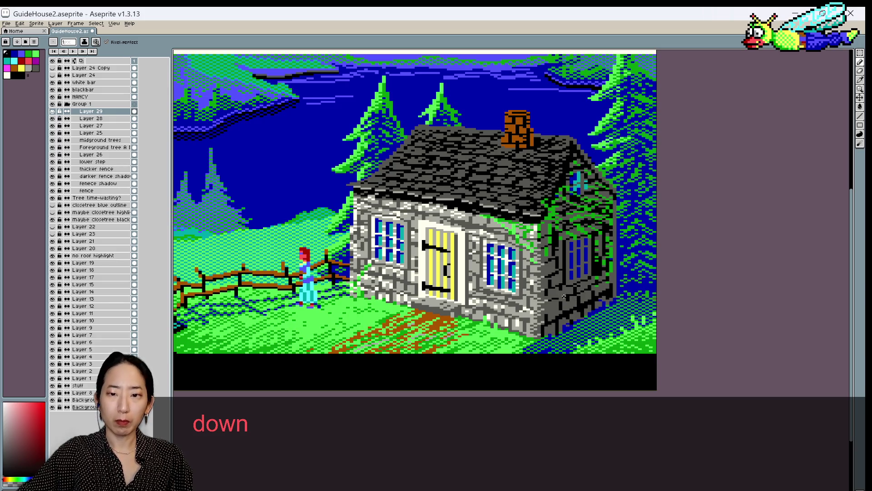
{"action": "left_click", "coordinate": [561, 305], "text": "alt"}
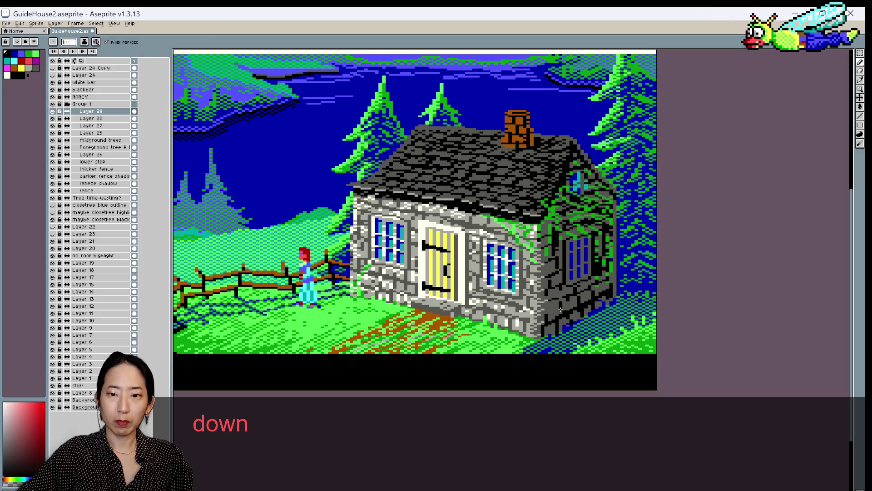
{"action": "left_click", "coordinate": [559, 304], "text": "alt"}
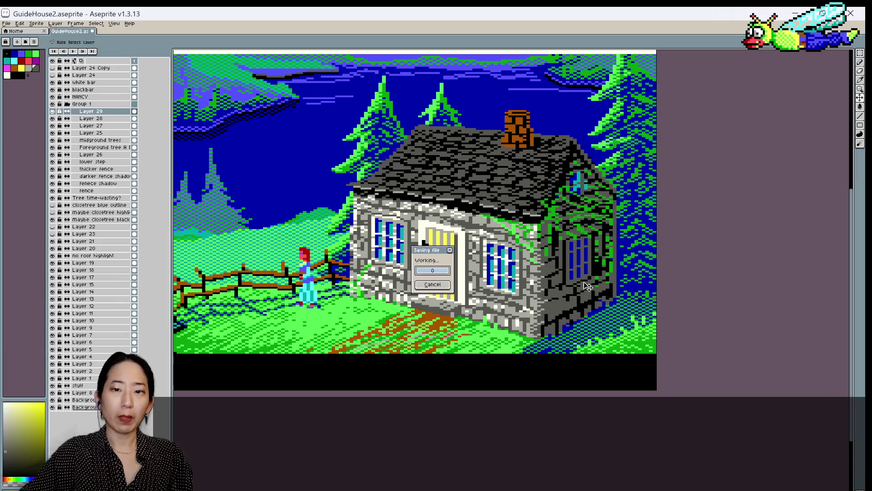
Darken stones at the right wall's lower edge with sampled greys, undo one edit, and save
{"action": "key", "text": "ctrl+s"}
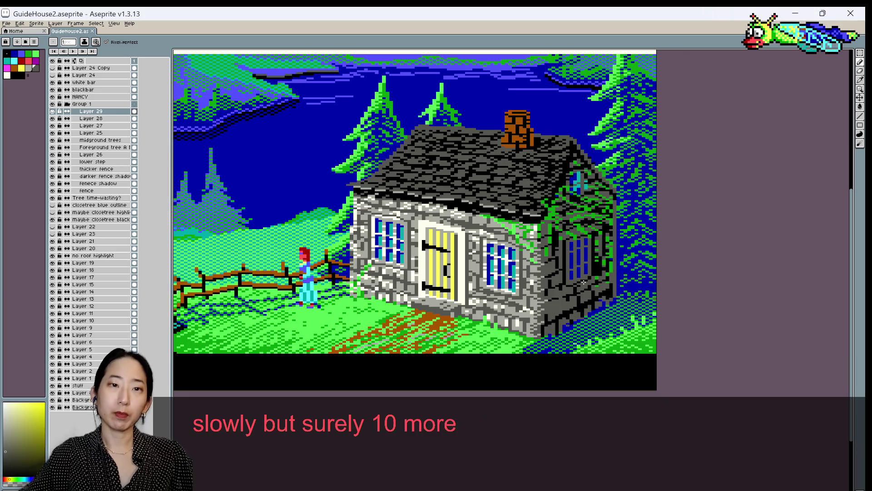
{"action": "left_click", "coordinate": [542, 309]}
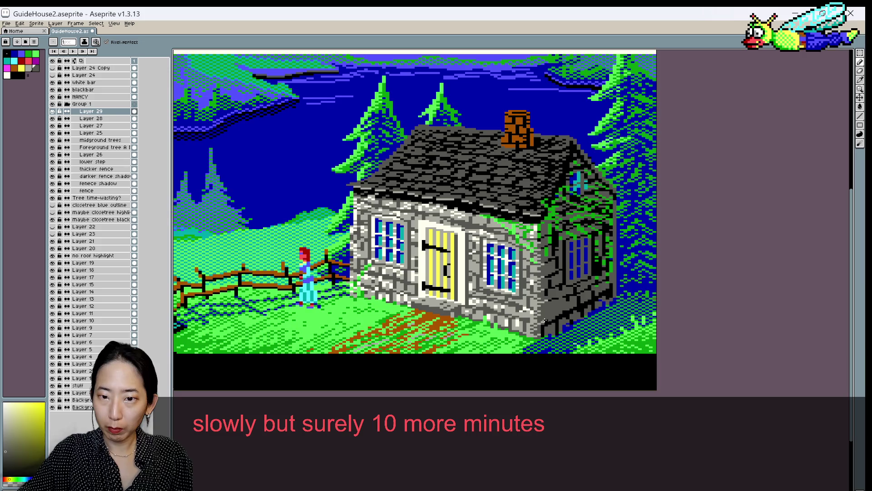
{"action": "left_click", "coordinate": [559, 313], "text": "alt"}
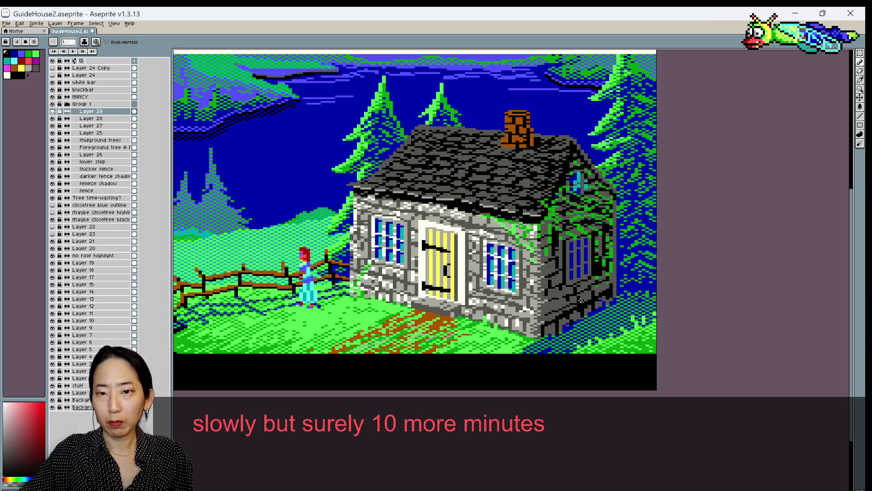
{"action": "left_click", "coordinate": [537, 305], "text": "alt"}
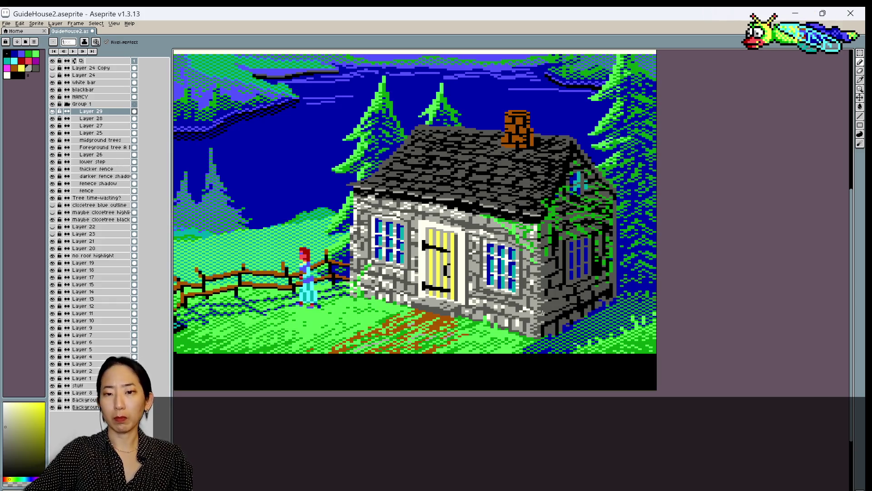
{"action": "key", "text": "ctrl+s"}
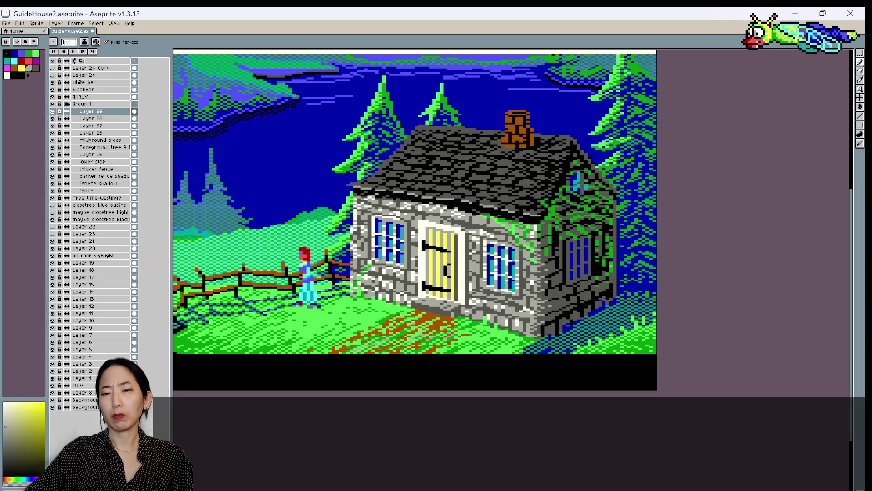
{"action": "key", "text": "ctrl+z"}
{"action": "key", "text": "ctrl+s"}
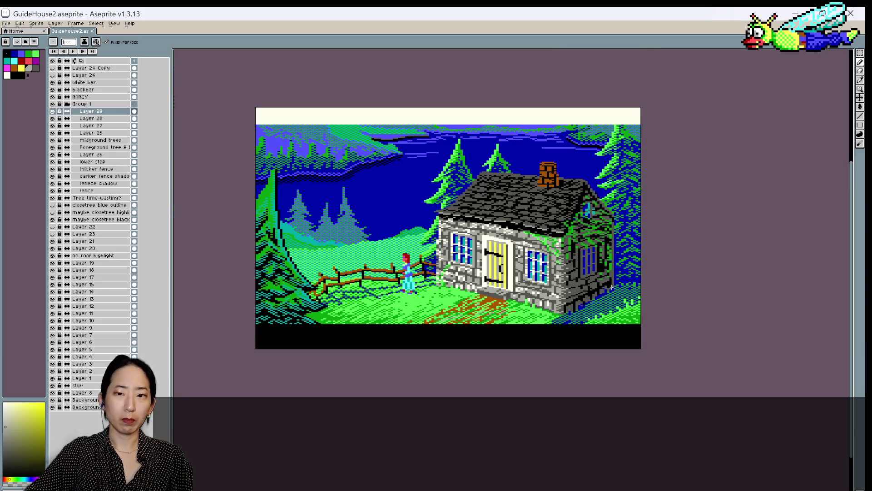
Retouch the lower wall and ivy pixels with sampled ivy greens, yellowish-grey and yellow
{"action": "scroll", "coordinate": [618, 273], "scroll_direction": "up", "scroll_amount": 1}
{"action": "key", "text": "alt"}
{"action": "left_click", "coordinate": [524, 326], "text": "alt"}
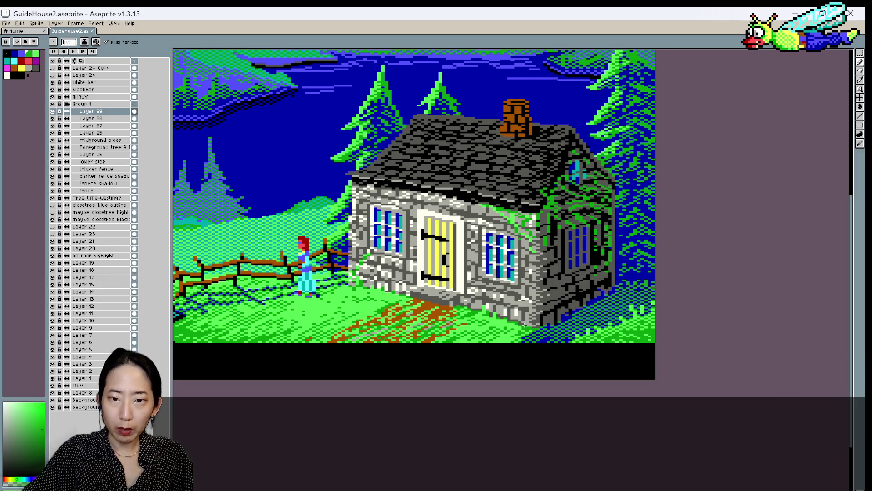
{"action": "left_click", "coordinate": [525, 324], "text": "alt"}
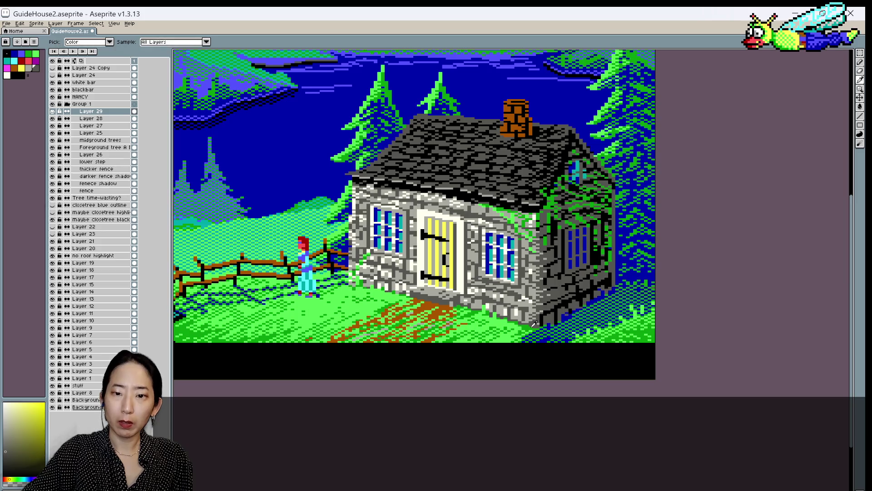
{"action": "left_click", "coordinate": [531, 326], "text": "alt"}
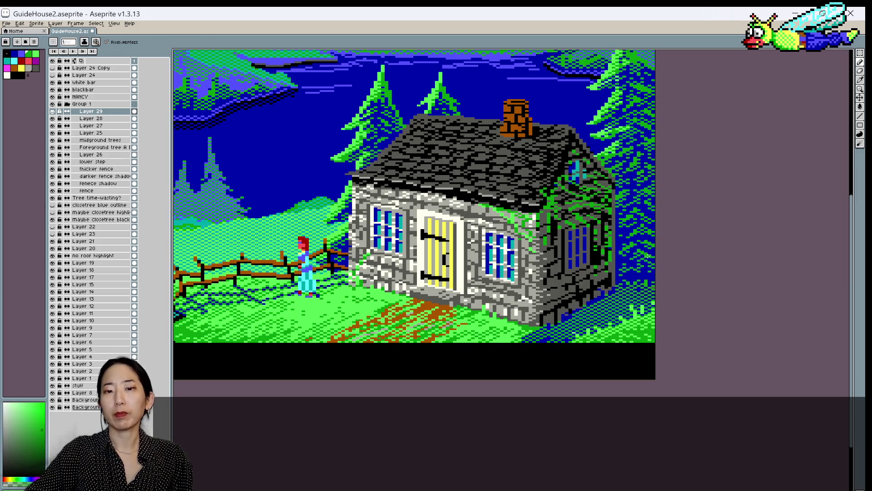
{"action": "key", "text": "alt"}
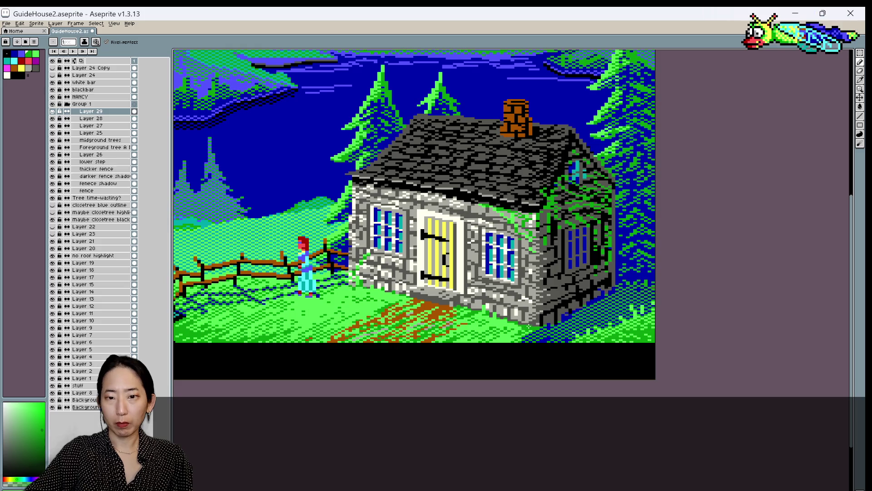
{"action": "left_click", "coordinate": [526, 327], "text": "alt"}
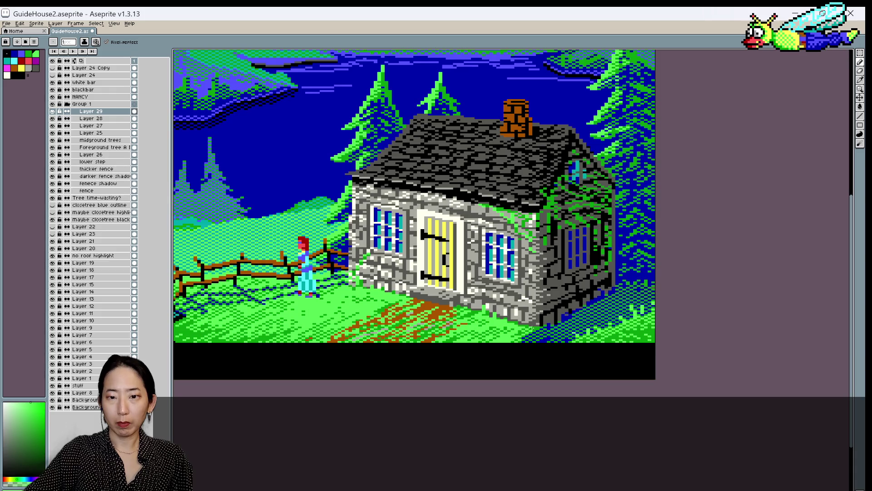
{"action": "scroll", "coordinate": [669, 283], "scroll_direction": "down", "scroll_amount": 1}
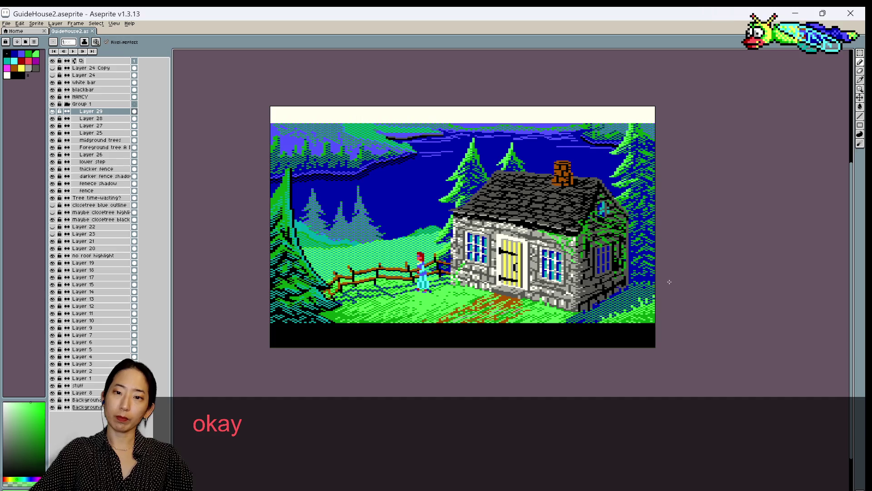
{"action": "scroll", "coordinate": [631, 244], "scroll_direction": "up", "scroll_amount": 1}
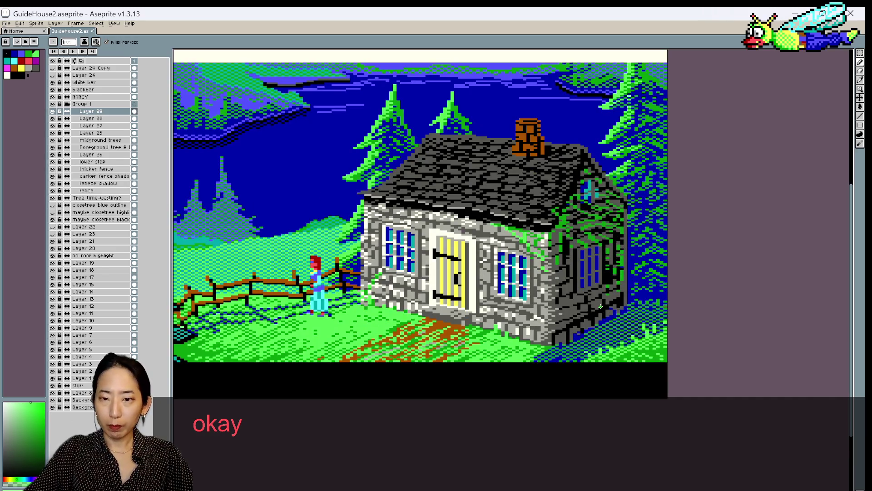
{"action": "key", "text": "i"}
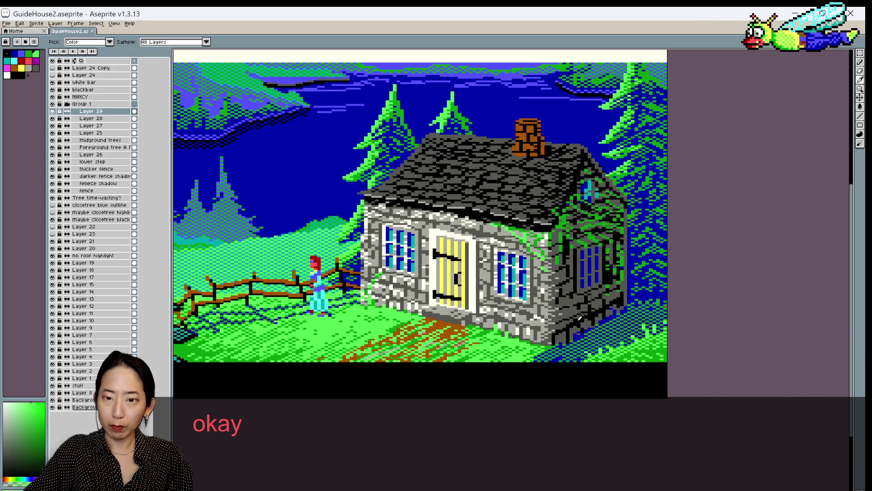
{"action": "left_click", "coordinate": [565, 327], "text": "alt"}
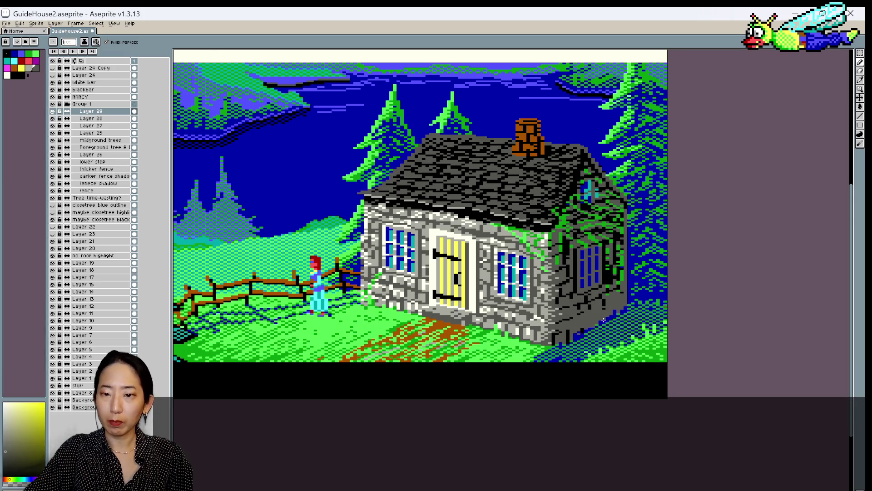
Sample a blue from the shadow and zoom out and back in to inspect the lower walls
{"action": "left_click", "coordinate": [610, 316], "text": "alt"}
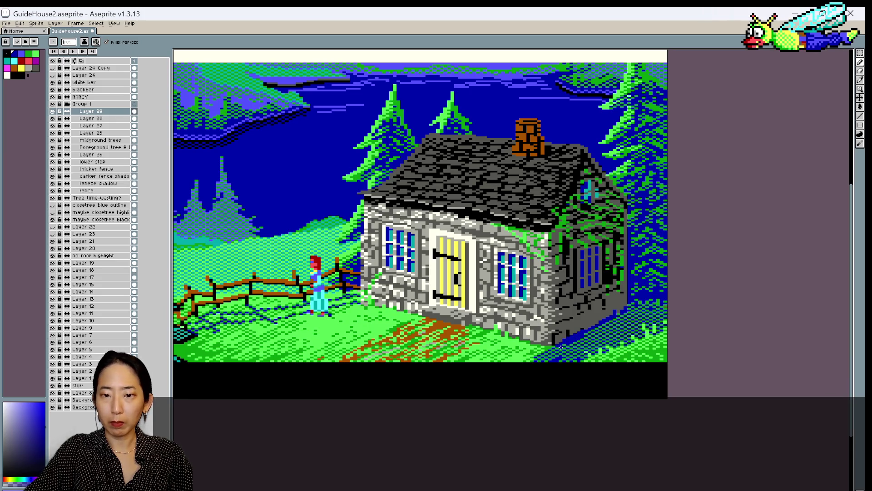
{"action": "scroll", "coordinate": [568, 345], "scroll_direction": "up", "scroll_amount": 1}
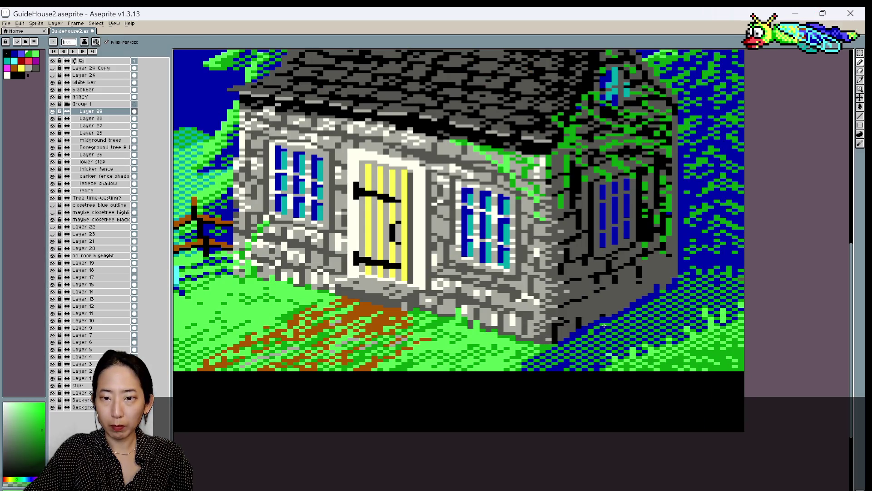
{"action": "scroll", "coordinate": [637, 305], "scroll_direction": "down", "scroll_amount": 1}
{"action": "scroll", "coordinate": [652, 299], "scroll_direction": "up", "scroll_amount": 1}
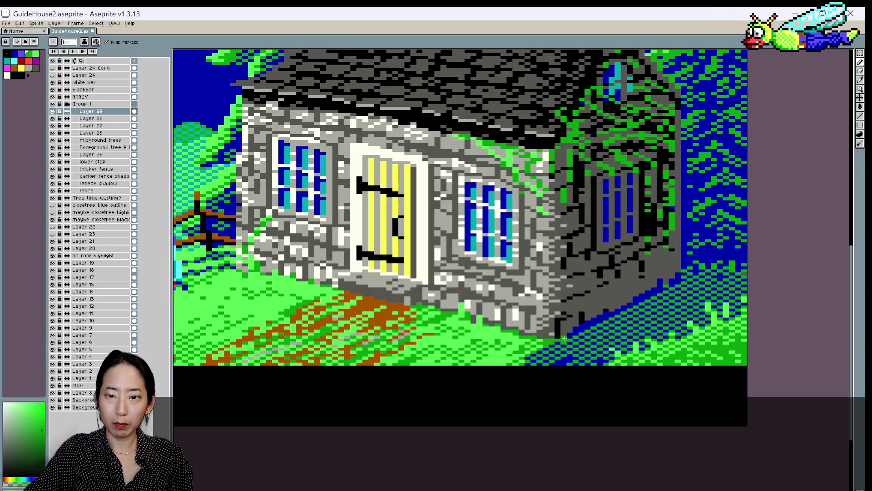
{"action": "scroll", "coordinate": [568, 335], "scroll_direction": "down", "scroll_amount": 1}
{"action": "scroll", "coordinate": [636, 300], "scroll_direction": "down", "scroll_amount": 1}
{"action": "scroll", "coordinate": [727, 258], "scroll_direction": "down", "scroll_amount": 1}
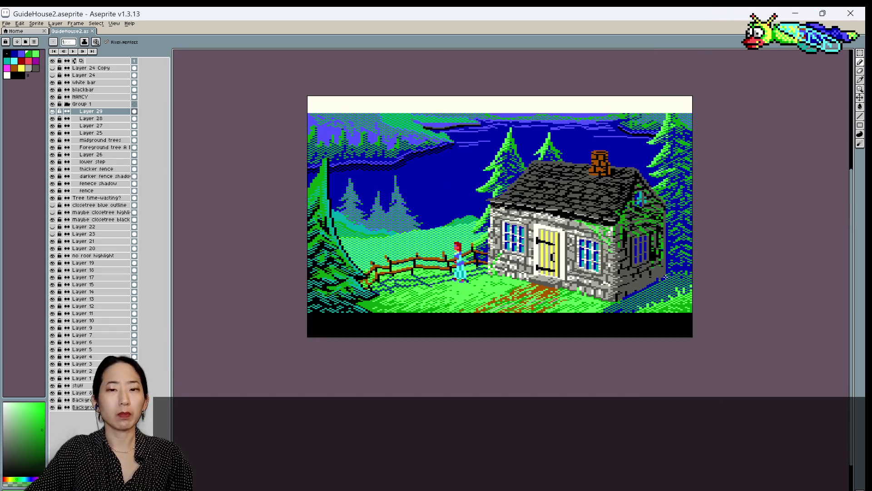
{"action": "scroll", "coordinate": [715, 259], "scroll_direction": "up", "scroll_amount": 1}
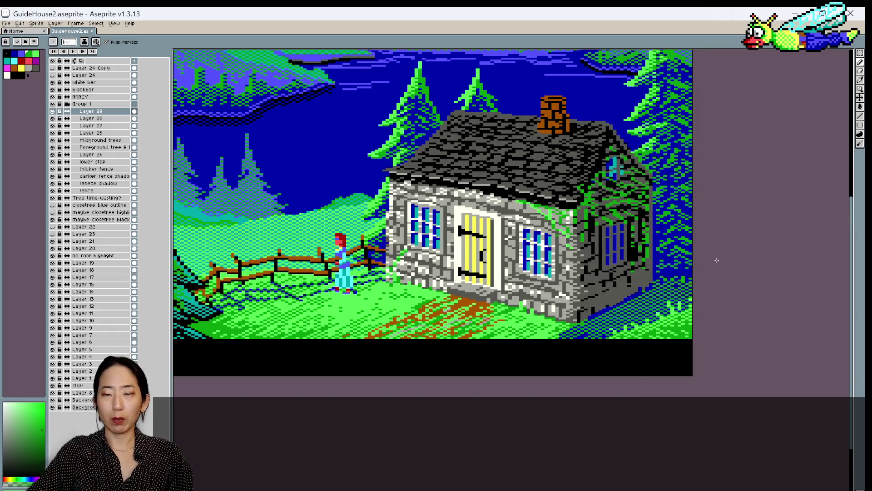
{"action": "scroll", "coordinate": [646, 274], "scroll_direction": "up", "scroll_amount": 1}
{"action": "scroll", "coordinate": [591, 244], "scroll_direction": "up", "scroll_amount": 1}
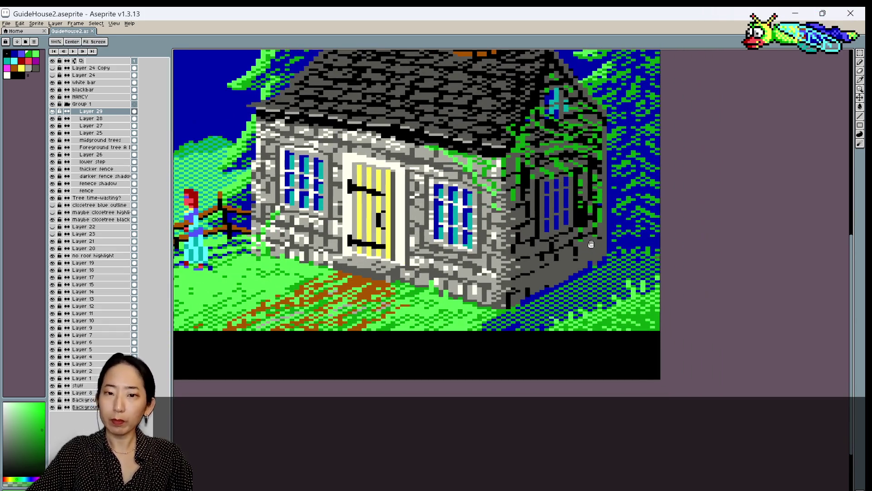
Refine the lower wall stones with light and dark greys sampled from the wall, then save
{"action": "key", "text": "i"}
{"action": "left_click", "coordinate": [531, 277]}
{"action": "left_click", "coordinate": [531, 290]}
{"action": "key", "text": "b"}
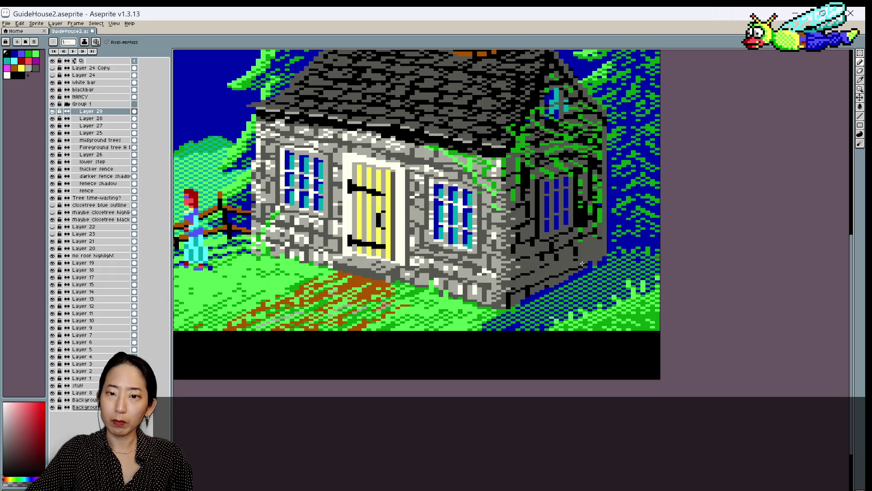
{"action": "left_click", "coordinate": [509, 282], "text": "alt"}
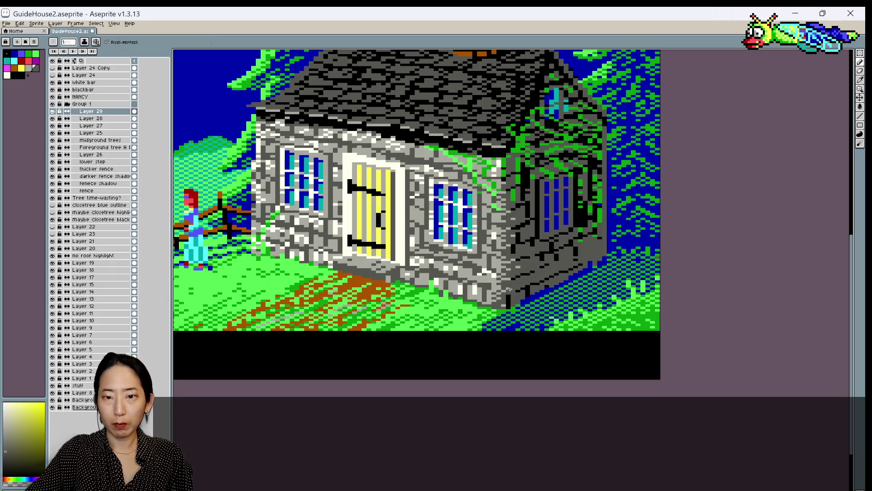
{"action": "left_click", "coordinate": [500, 266], "text": "alt"}
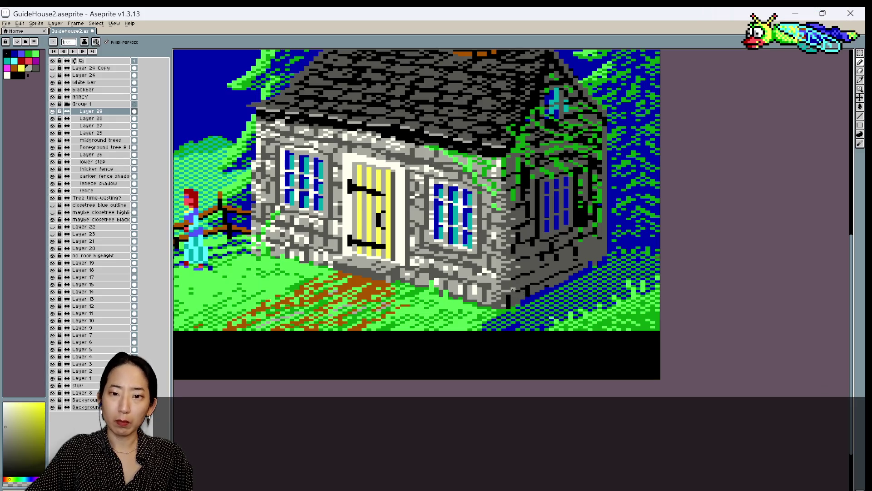
{"action": "left_click", "coordinate": [518, 292], "text": "alt"}
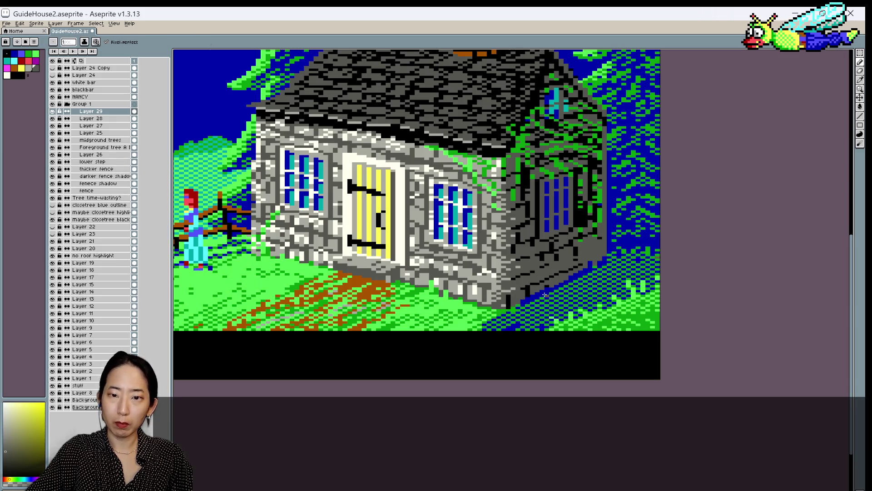
{"action": "left_click", "coordinate": [522, 286], "text": "alt"}
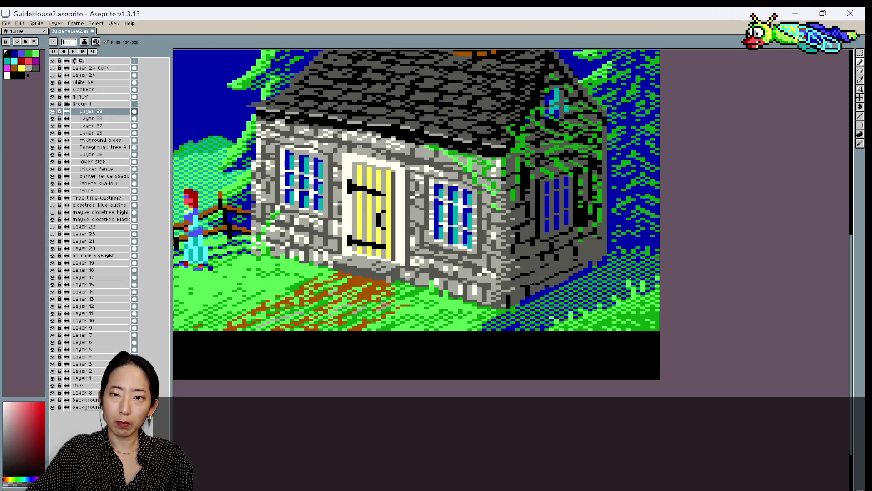
{"action": "key", "text": "ctrl+s"}
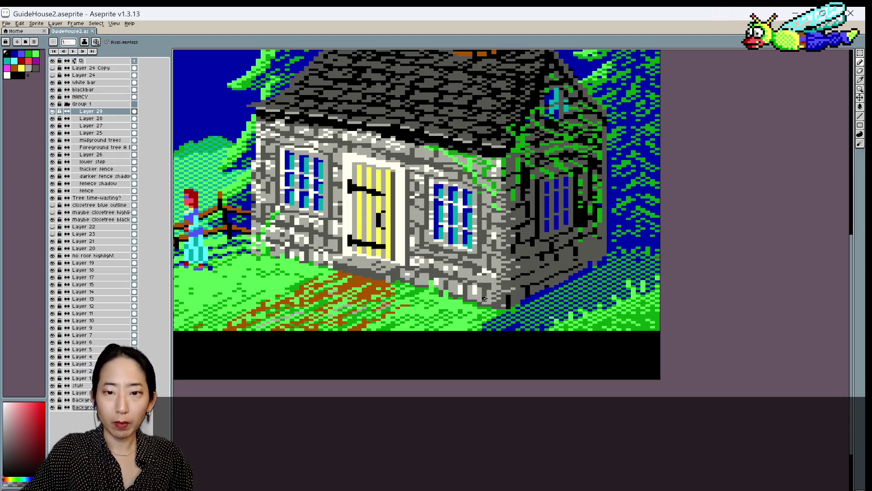
Touch up the base stones with dark stone, vine green and grey colours
{"action": "left_click", "coordinate": [507, 297], "text": "alt"}
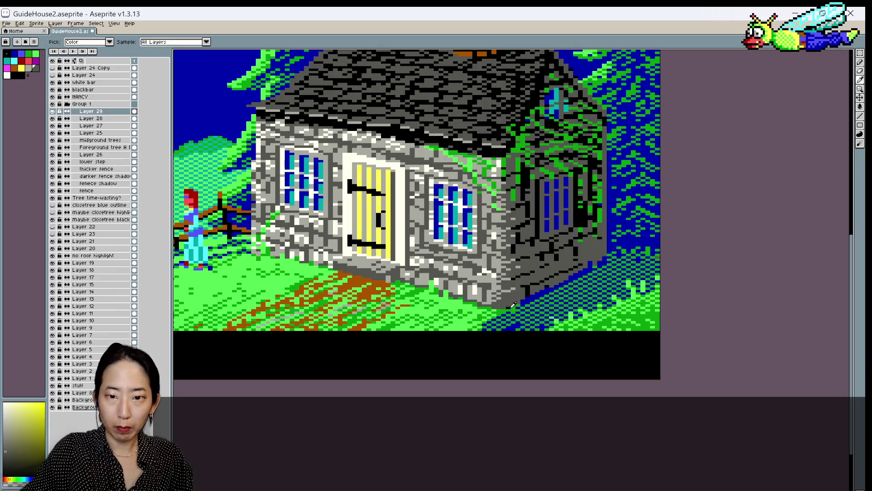
{"action": "left_click", "coordinate": [508, 308], "text": "alt"}
{"action": "left_click", "coordinate": [510, 308], "text": "alt"}
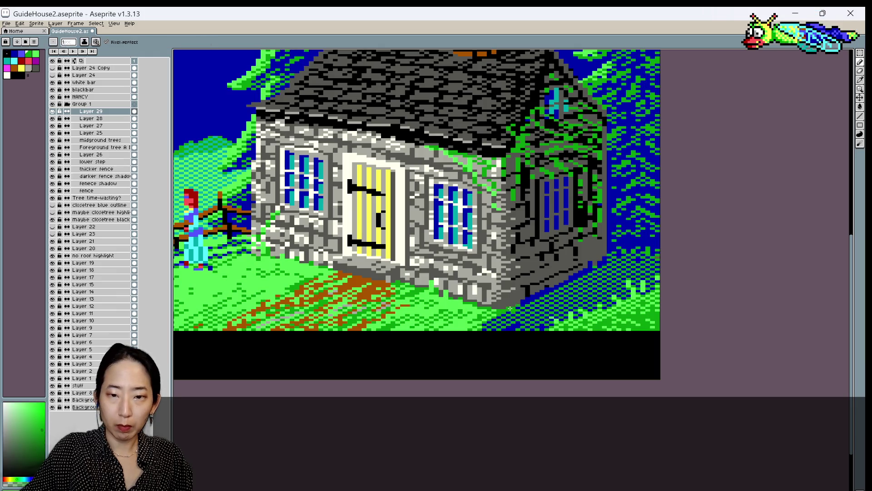
{"action": "left_click", "coordinate": [505, 308], "text": "alt"}
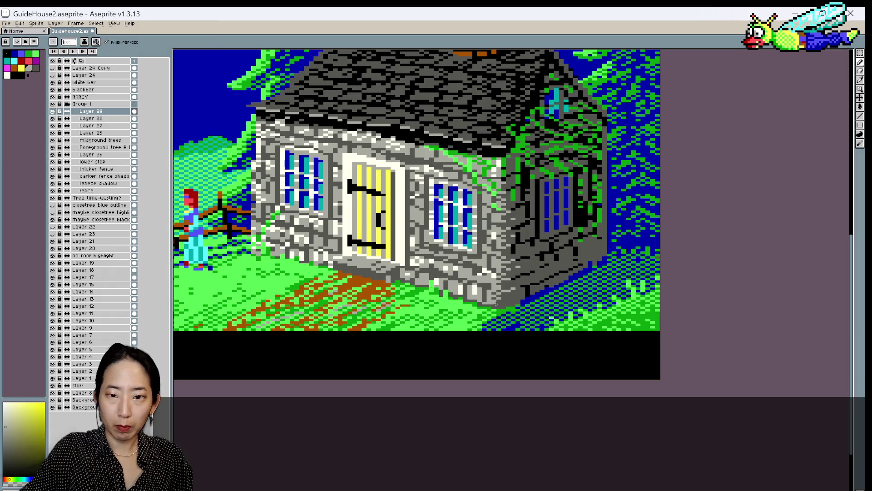
{"action": "key", "text": "ctrl"}
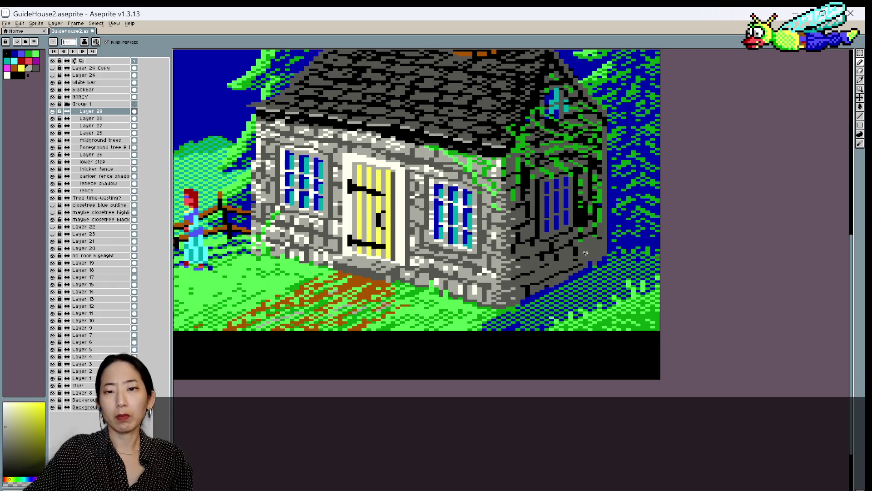
Zoom out to view the whole scene, then save the file
{"action": "scroll", "coordinate": [514, 297], "scroll_direction": "down", "scroll_amount": 1}
{"action": "scroll", "coordinate": [586, 252], "scroll_direction": "down", "scroll_amount": 1}
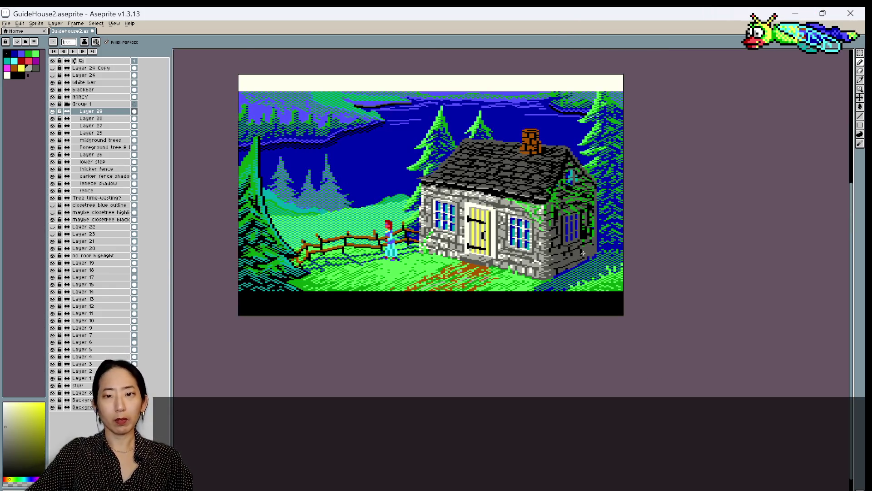
{"action": "scroll", "coordinate": [586, 252], "scroll_direction": "up", "scroll_amount": 1}
{"action": "scroll", "coordinate": [527, 289], "scroll_direction": "up", "scroll_amount": 1}
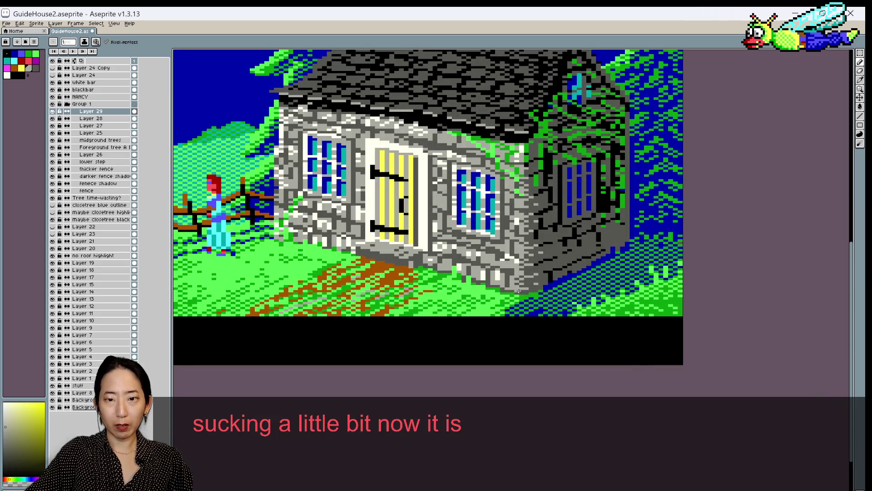
{"action": "key", "text": "ctrl+s"}
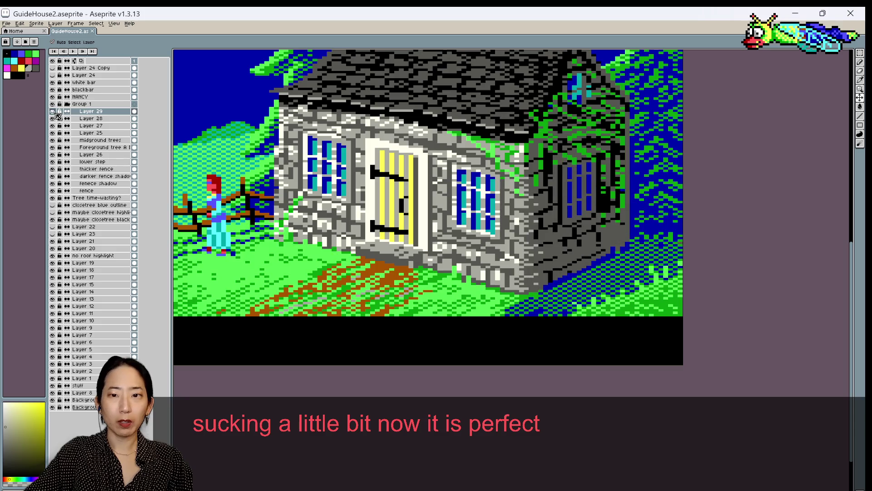
Toggle Layer 29's vines on and off to compare the right wall with and without ivy
{"action": "key", "text": "b"}
{"action": "scroll", "coordinate": [301, 151], "scroll_direction": "down", "scroll_amount": 1}
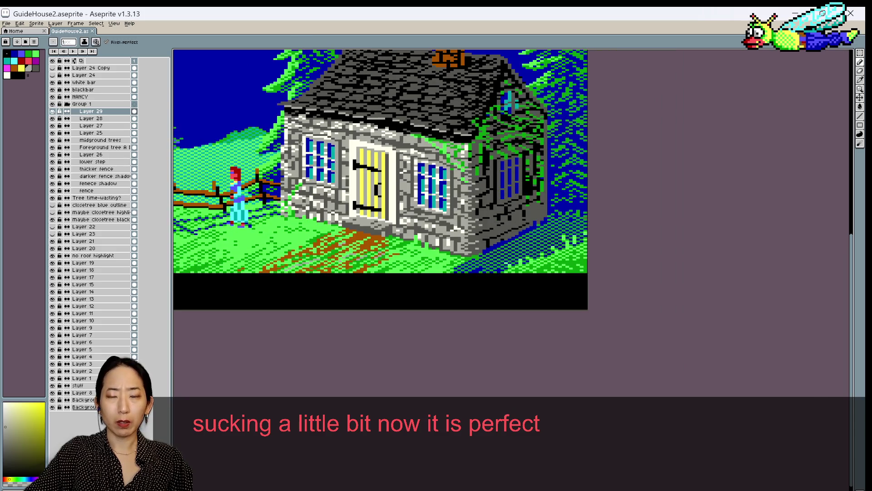
{"action": "scroll", "coordinate": [300, 151], "scroll_direction": "down", "scroll_amount": 1}
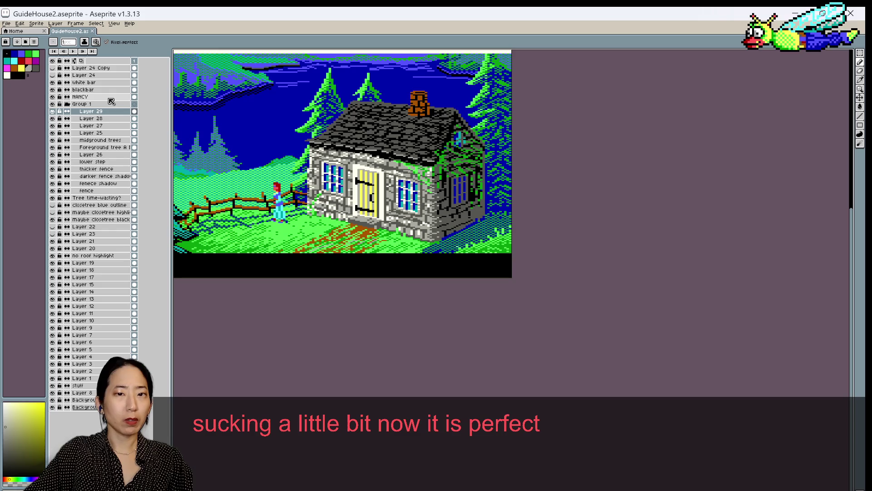
{"action": "left_click", "coordinate": [53, 111]}
{"action": "left_click", "coordinate": [53, 112]}
{"action": "left_click", "coordinate": [53, 112]}
{"action": "left_click", "coordinate": [53, 112]}
{"action": "left_click", "coordinate": [52, 112]}
{"action": "left_click", "coordinate": [53, 111]}
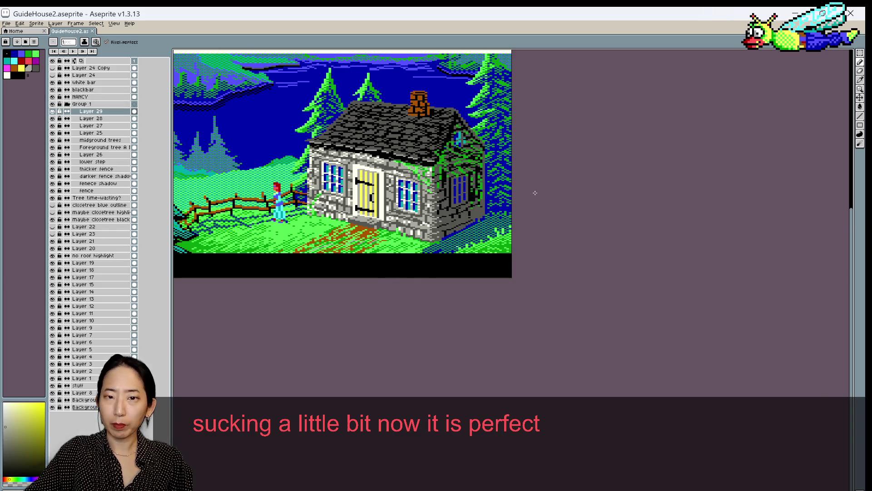
{"action": "scroll", "coordinate": [507, 177], "scroll_direction": "up", "scroll_amount": 1}
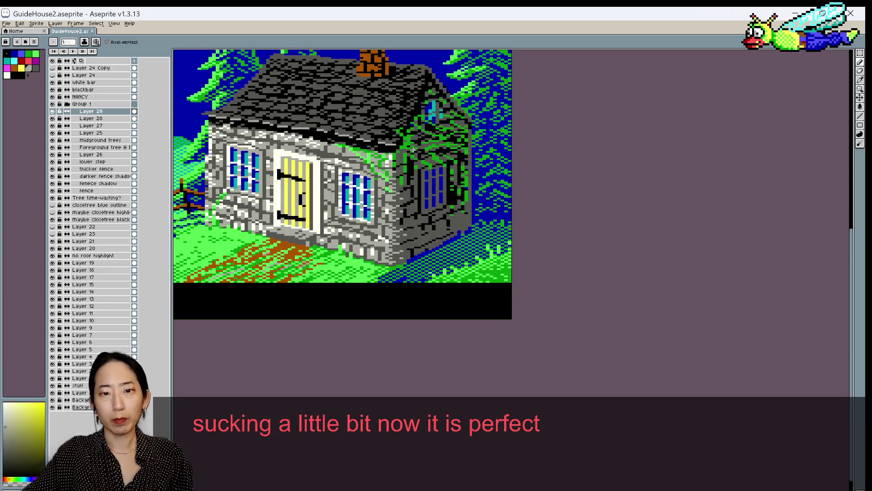
Sample dark and light stone greys from the wall and save the file
{"action": "left_click", "coordinate": [445, 224], "text": "alt"}
{"action": "left_click", "coordinate": [426, 250], "text": "alt"}
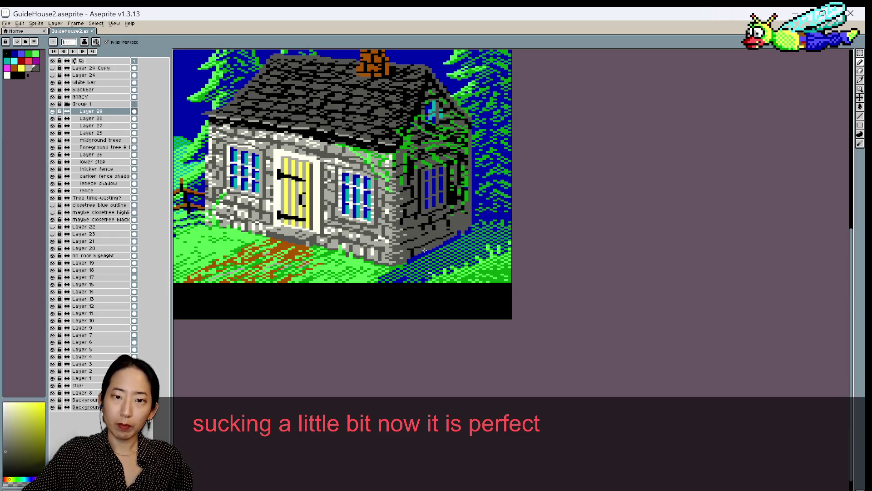
{"action": "left_click", "coordinate": [431, 256], "text": "alt"}
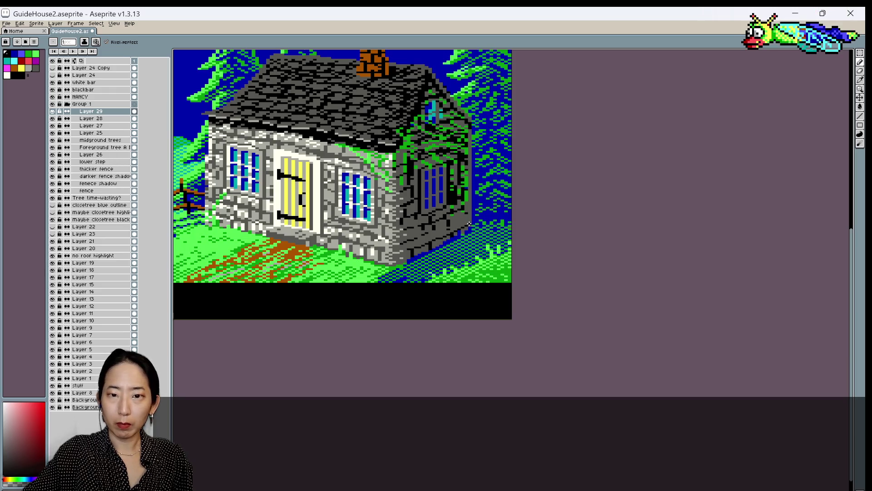
{"action": "key", "text": "ctrl+s"}
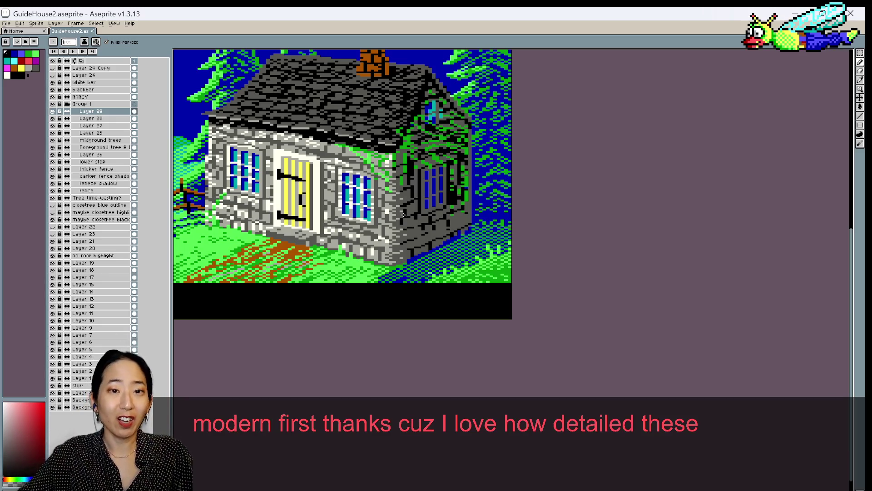
{"action": "scroll", "coordinate": [464, 209], "scroll_direction": "up", "scroll_amount": 1}
{"action": "scroll", "coordinate": [464, 209], "scroll_direction": "down", "scroll_amount": 1}
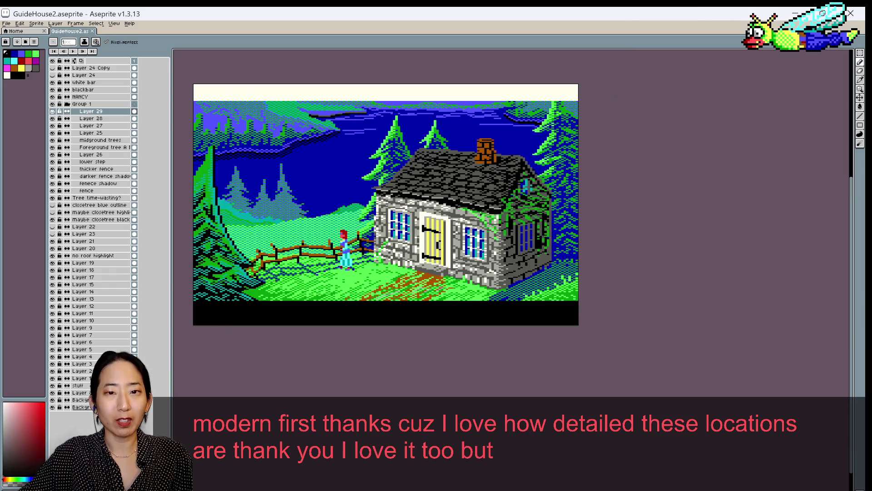
Zoom in on the cottage and sample several stone greys from the right wall
{"action": "key", "text": "ctrl"}
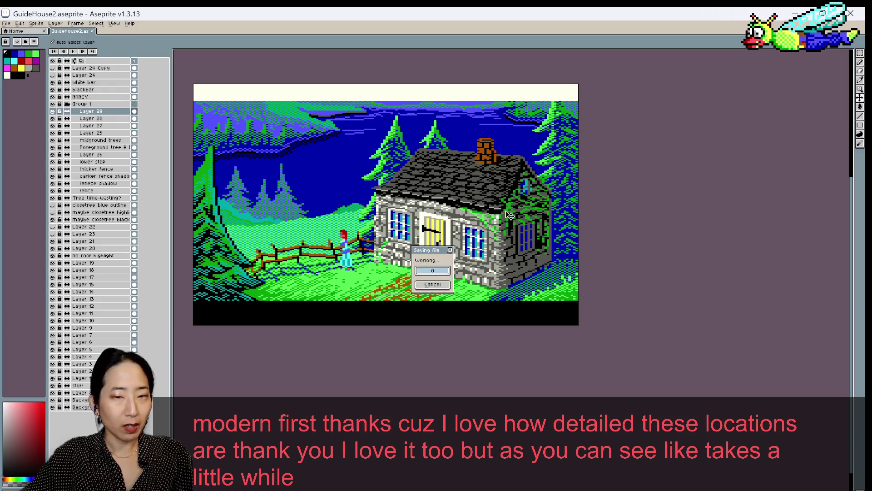
{"action": "scroll", "coordinate": [527, 216], "scroll_direction": "up", "scroll_amount": 1}
{"action": "scroll", "coordinate": [527, 218], "scroll_direction": "up", "scroll_amount": 1}
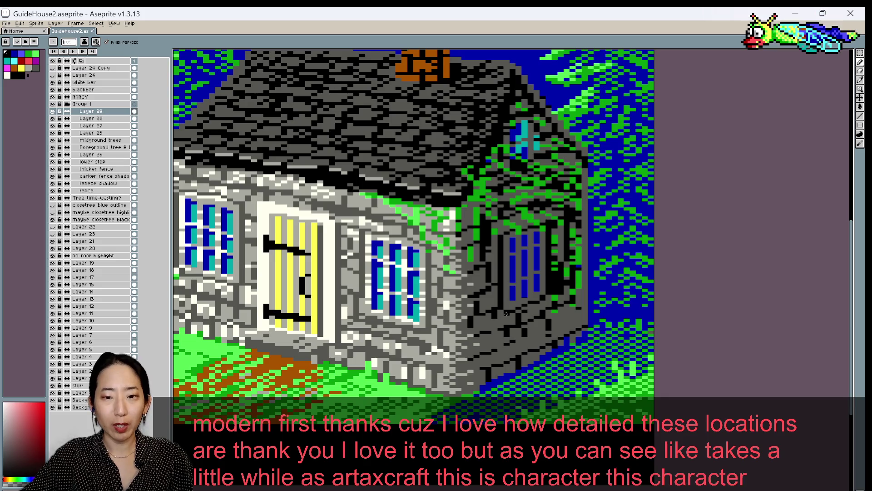
{"action": "left_click", "coordinate": [536, 347]}
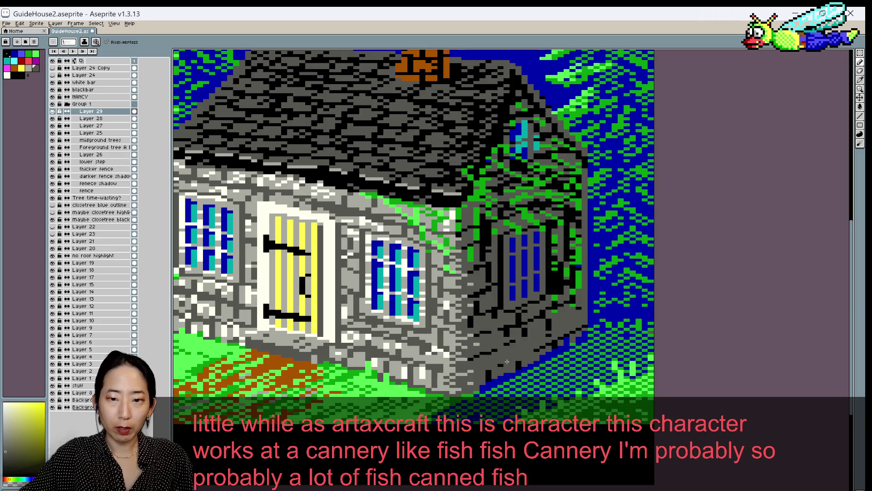
{"action": "left_click", "coordinate": [488, 367], "text": "alt"}
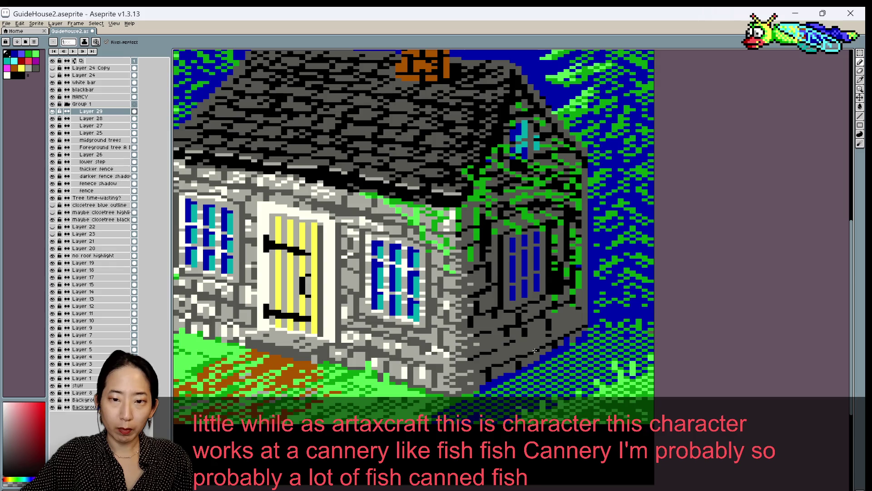
{"action": "left_click", "coordinate": [541, 327], "text": "alt"}
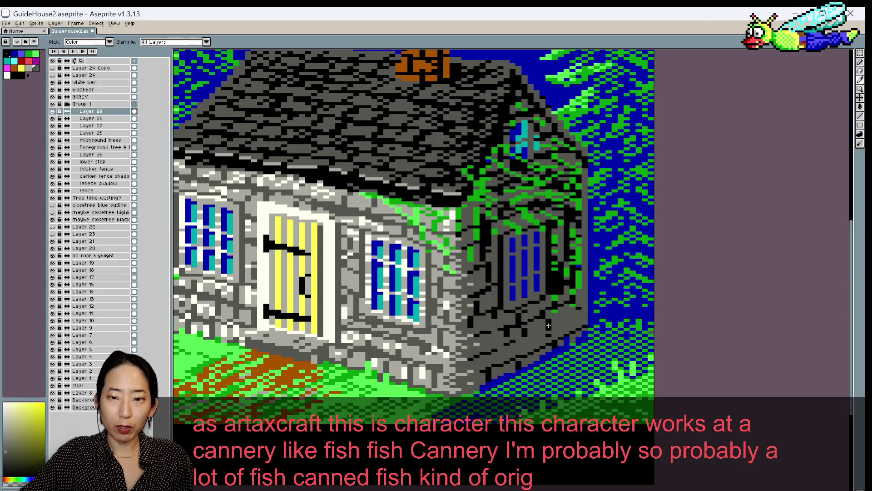
{"action": "left_click", "coordinate": [513, 338], "text": "alt"}
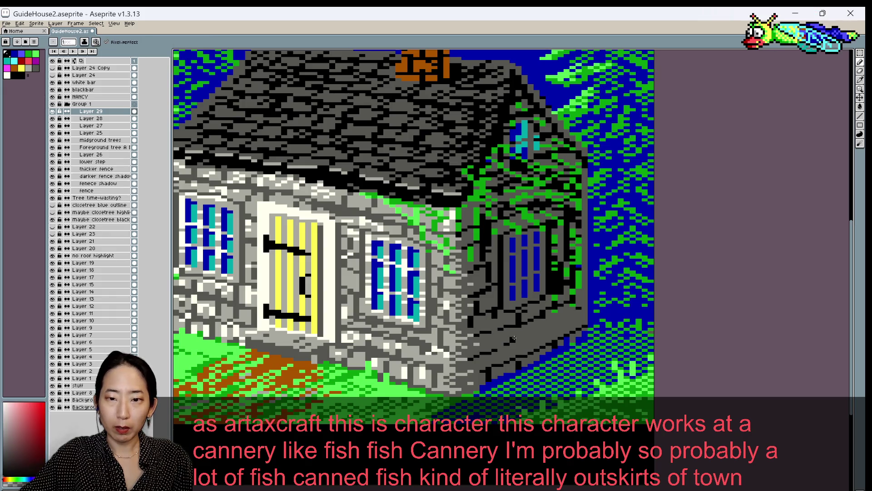
Paint new stone pixels along the right wall's base and touch up its corner
{"action": "mouse_move", "coordinate": [518, 339]}
{"action": "left_mouse_down"}
{"action": "mouse_move", "coordinate": [581, 312]}
{"action": "mouse_move", "coordinate": [574, 298]}
{"action": "left_mouse_up"}
{"action": "left_click", "coordinate": [581, 313], "text": "alt"}
{"action": "scroll", "coordinate": [574, 298], "scroll_direction": "down", "scroll_amount": 2}
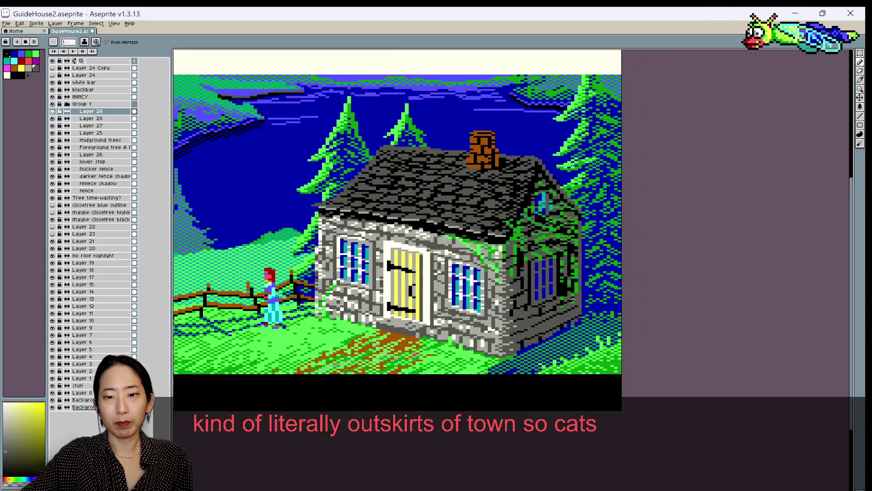
Sample a range of warm, light and dark stone greys from the cottage's right wall
{"action": "scroll", "coordinate": [573, 298], "scroll_direction": "up", "scroll_amount": 1}
{"action": "key", "text": "alt"}
{"action": "left_click", "coordinate": [514, 313], "text": "alt"}
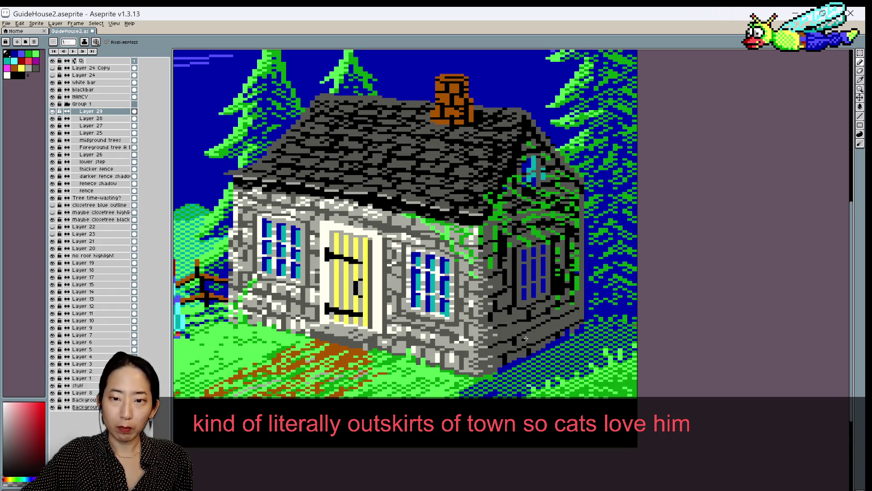
{"action": "left_click", "coordinate": [527, 338], "text": "alt"}
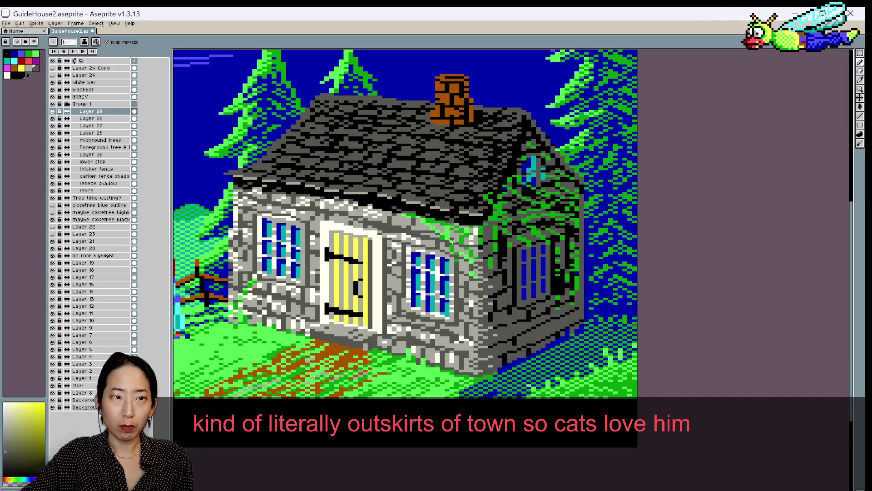
{"action": "left_click", "coordinate": [514, 349], "text": "alt"}
{"action": "left_click", "coordinate": [513, 340], "text": "alt"}
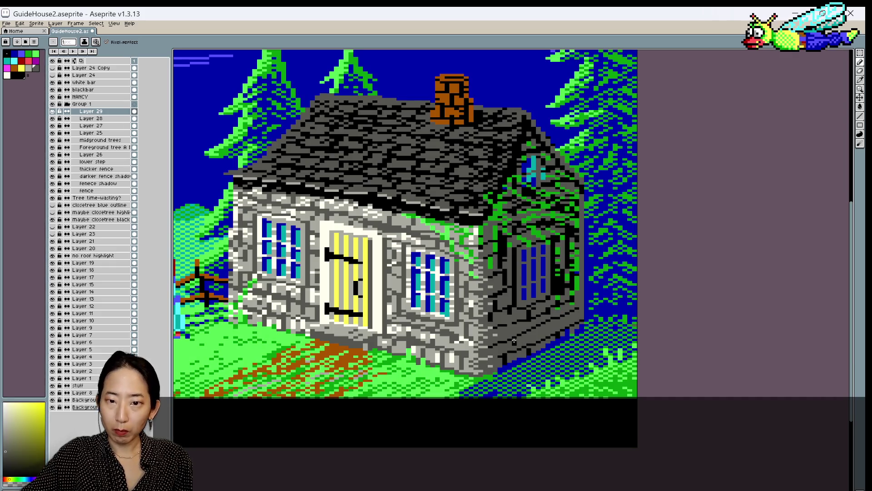
{"action": "left_click", "coordinate": [514, 348], "text": "alt"}
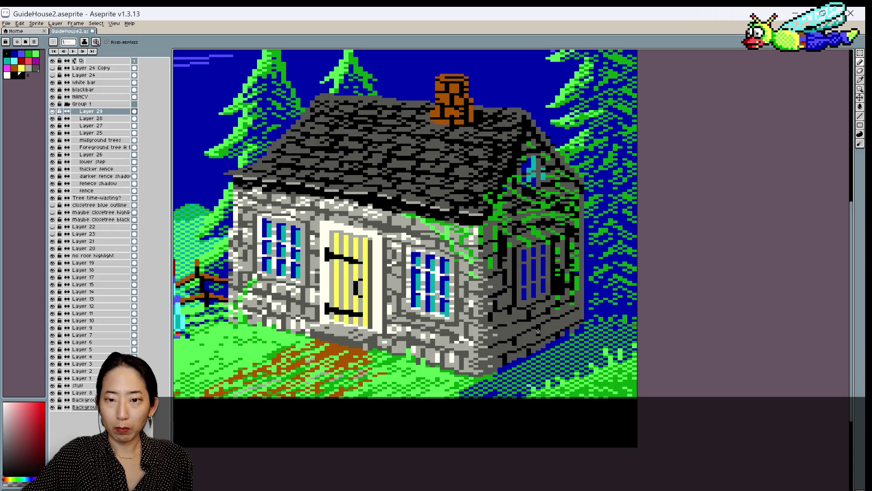
{"action": "left_click", "coordinate": [538, 332], "text": "alt"}
{"action": "left_click", "coordinate": [539, 333], "text": "alt"}
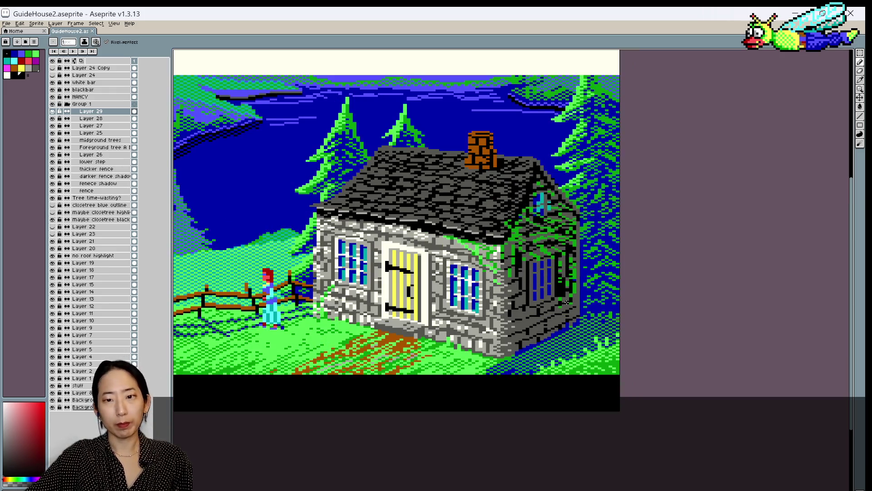
{"action": "scroll", "coordinate": [566, 302], "scroll_direction": "down", "scroll_amount": 3}
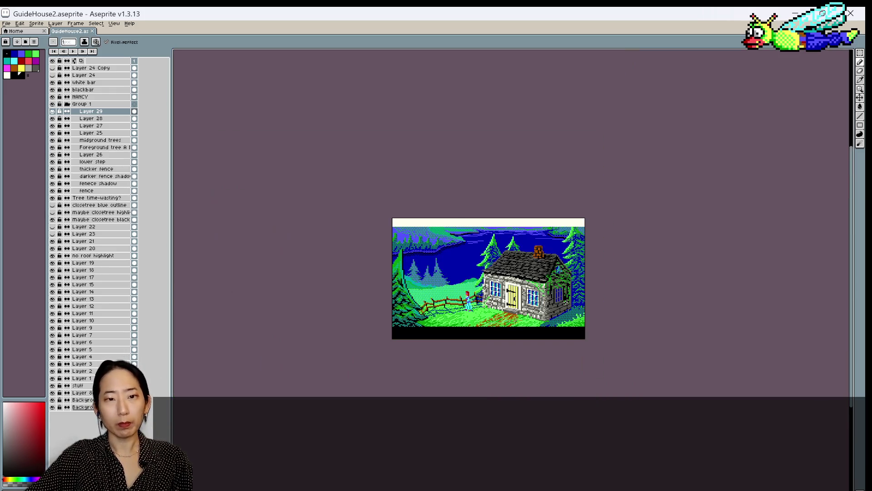
Centre the view on the cottage and pencil a pixel onto its wall
{"action": "scroll", "coordinate": [630, 302], "scroll_direction": "up", "scroll_amount": 3}
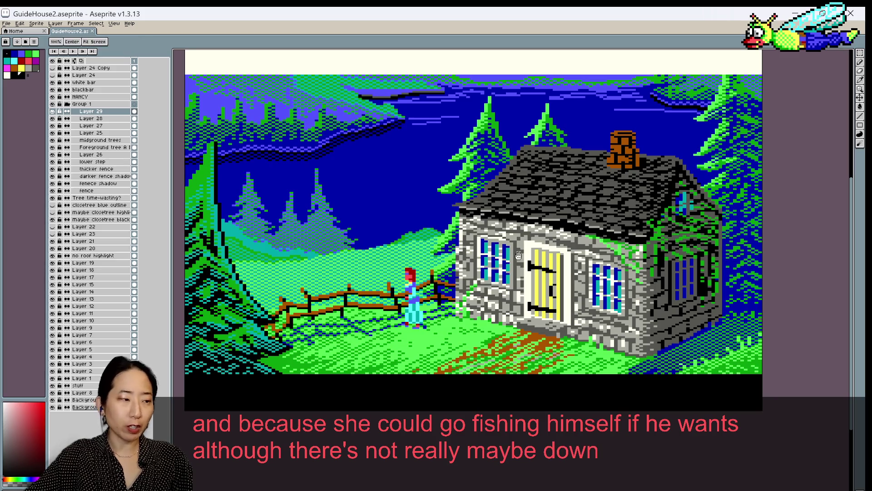
{"action": "left_click_drag", "start_coordinate": [517, 254], "coordinate": [410, 211]}
{"action": "scroll", "coordinate": [540, 241], "scroll_direction": "up", "scroll_amount": 1}
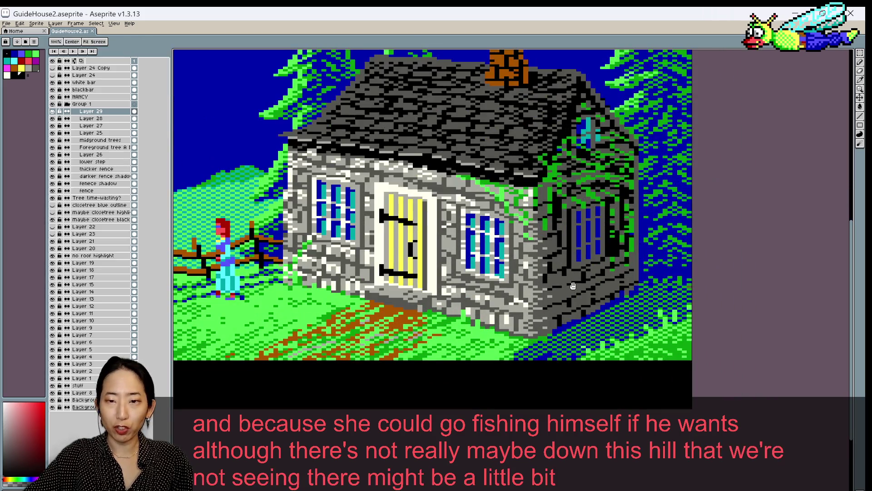
{"action": "key", "text": "b"}
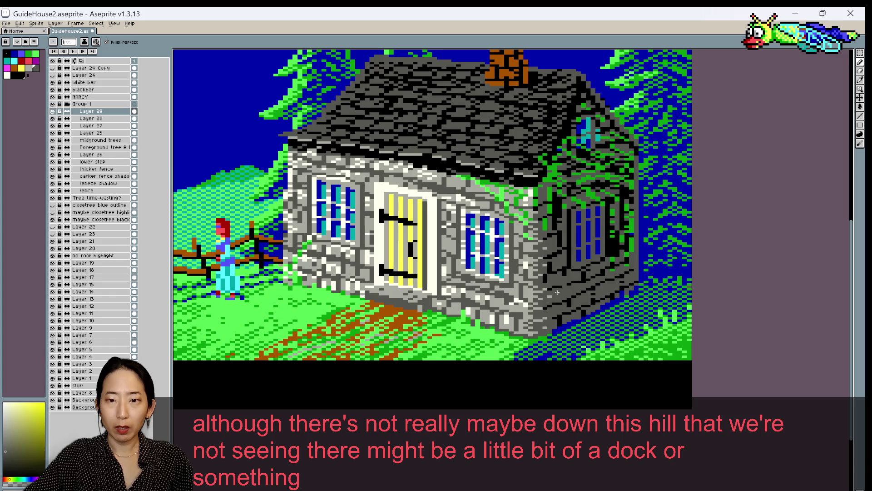
{"action": "left_click", "coordinate": [558, 289]}
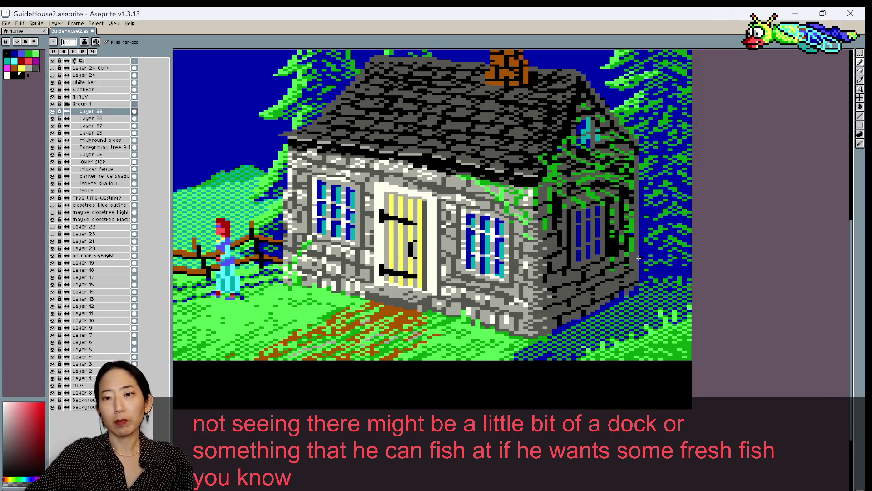
Sample alternating light, grey and dark stone colours along the right wall's edge
{"action": "left_click", "coordinate": [626, 259], "text": "alt"}
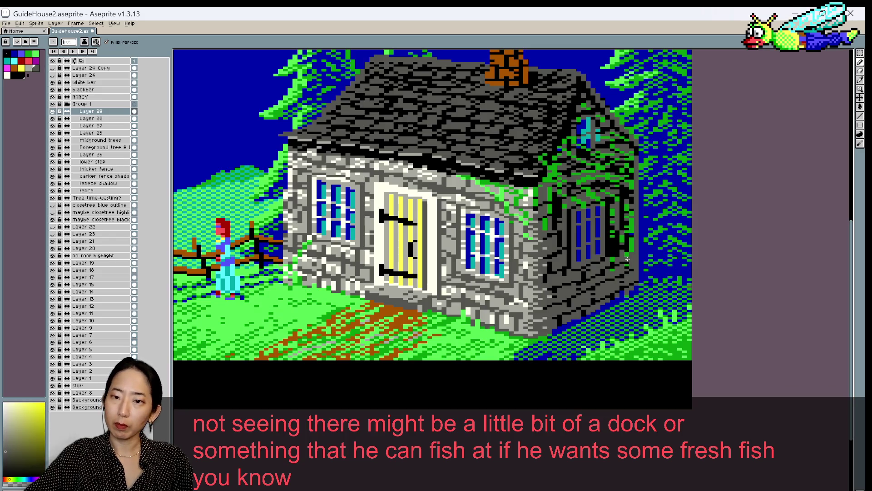
{"action": "left_click", "coordinate": [630, 259], "text": "alt"}
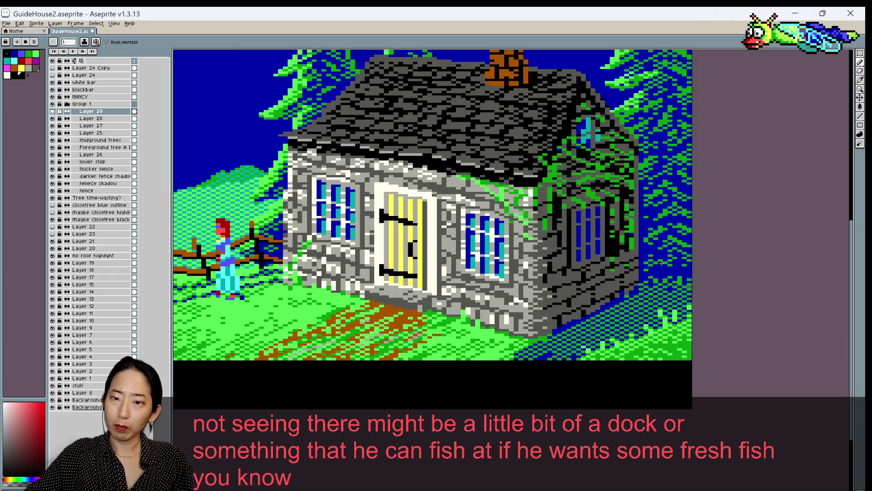
{"action": "left_click", "coordinate": [634, 262], "text": "alt"}
{"action": "left_click", "coordinate": [632, 269], "text": "alt"}
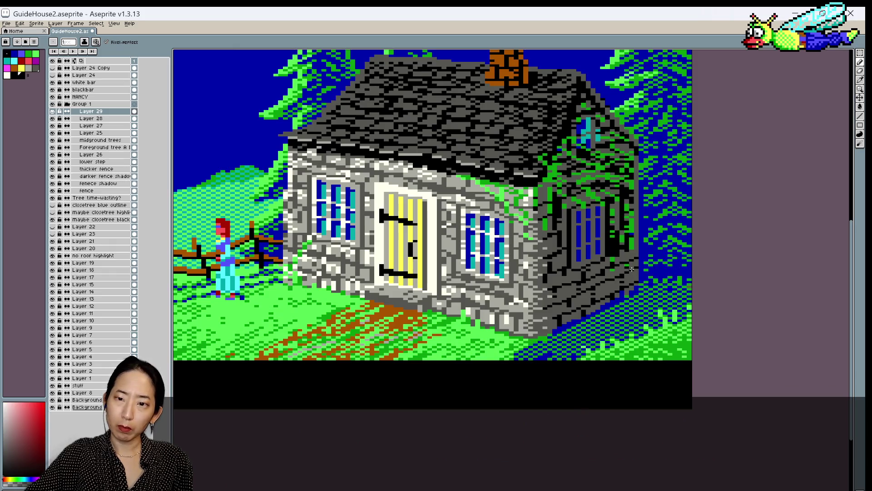
{"action": "left_click", "coordinate": [635, 268], "text": "alt"}
{"action": "left_click", "coordinate": [635, 269], "text": "alt"}
{"action": "left_click", "coordinate": [635, 268], "text": "alt"}
{"action": "left_click", "coordinate": [636, 270], "text": "alt"}
{"action": "left_click", "coordinate": [636, 260], "text": "alt"}
{"action": "left_click", "coordinate": [637, 258], "text": "alt"}
{"action": "left_click", "coordinate": [637, 258], "text": "alt"}
{"action": "left_click", "coordinate": [637, 258], "text": "alt"}
{"action": "left_click", "coordinate": [636, 255], "text": "alt"}
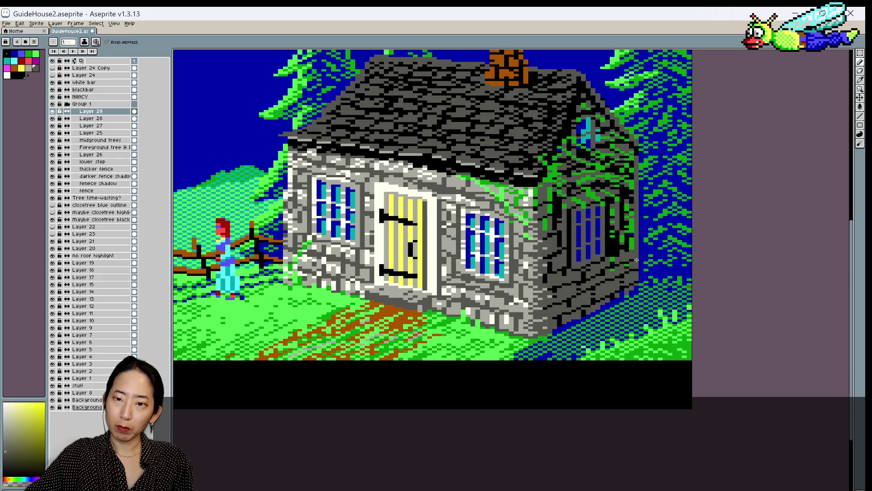
{"action": "left_click", "coordinate": [635, 259], "text": "alt"}
{"action": "left_click", "coordinate": [638, 258], "text": "alt"}
{"action": "left_click", "coordinate": [637, 261], "text": "alt"}
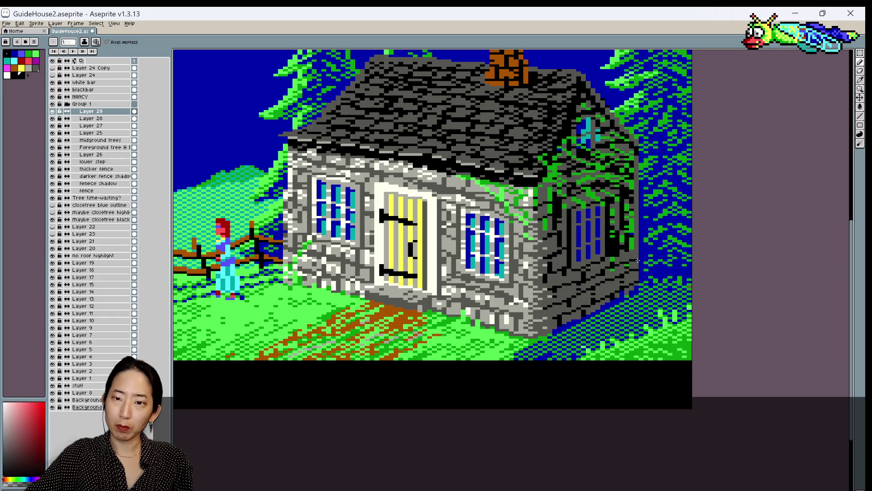
{"action": "left_click", "coordinate": [642, 258], "text": "alt"}
{"action": "left_click", "coordinate": [636, 260], "text": "alt"}
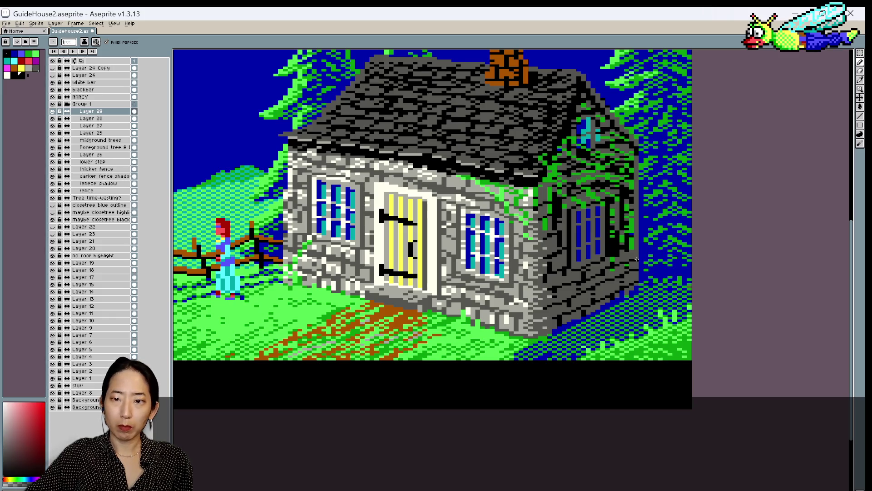
{"action": "left_click", "coordinate": [636, 261], "text": "alt"}
{"action": "left_click", "coordinate": [636, 258], "text": "alt"}
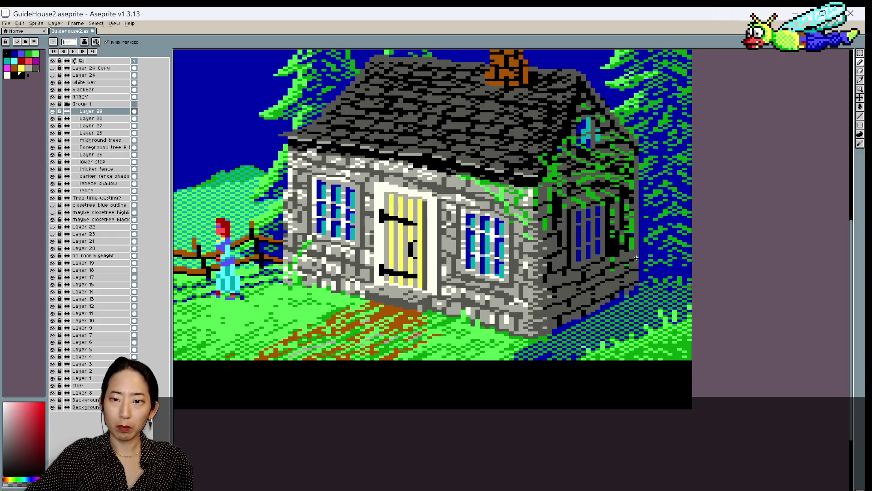
Save the file and readjust the zoom on the cottage
{"action": "key", "text": "ctrl+s"}
{"action": "scroll", "coordinate": [670, 249], "scroll_direction": "down", "scroll_amount": 2}
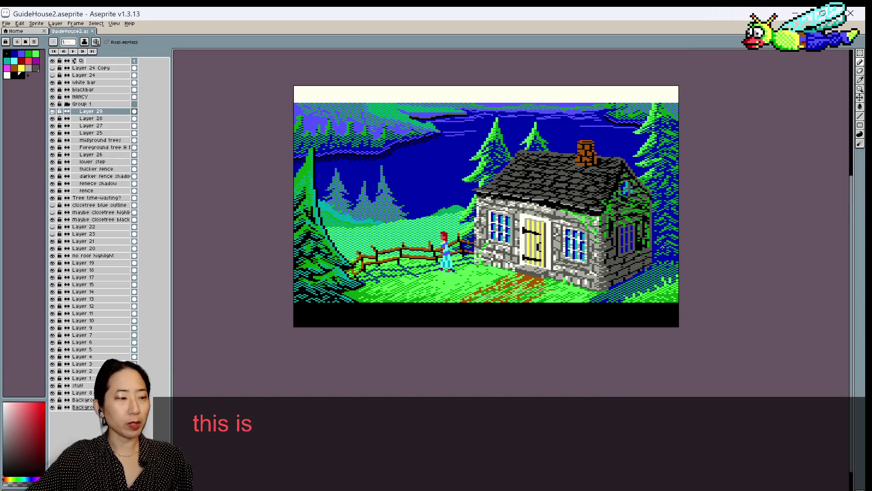
{"action": "scroll", "coordinate": [661, 250], "scroll_direction": "up", "scroll_amount": 1}
{"action": "scroll", "coordinate": [696, 253], "scroll_direction": "up", "scroll_amount": 1}
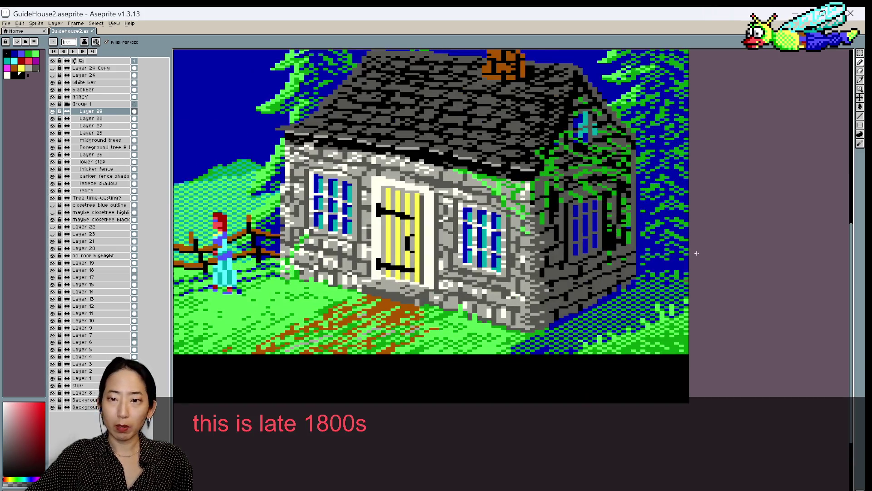
Sample grey and dark stone colours from the upper part of the wall
{"action": "left_click", "coordinate": [556, 258], "text": "alt"}
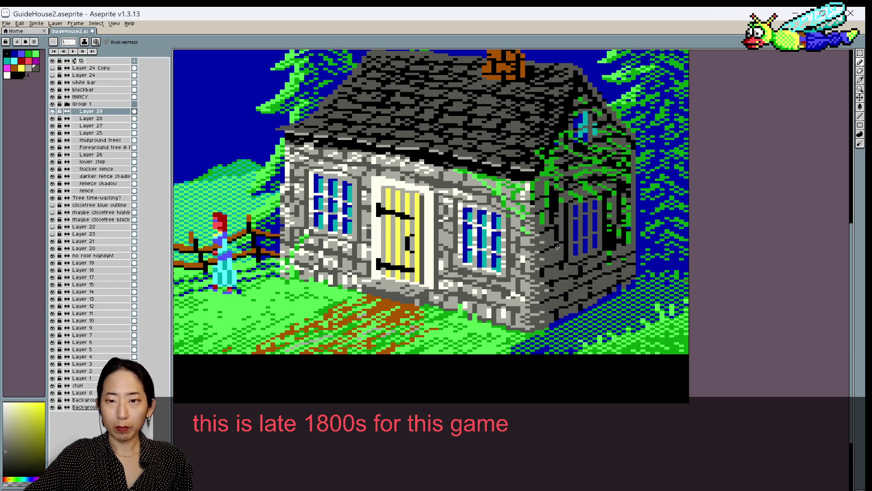
{"action": "left_click", "coordinate": [558, 257], "text": "alt"}
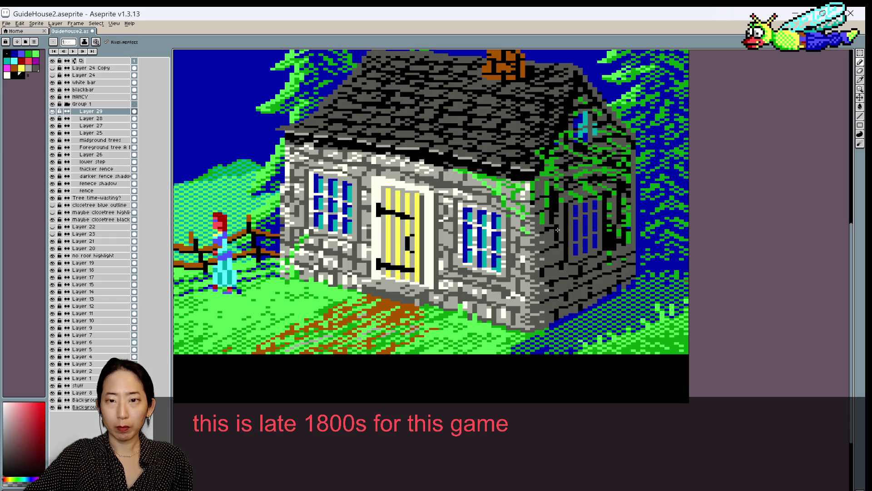
{"action": "left_click", "coordinate": [557, 233], "text": "alt"}
{"action": "left_click", "coordinate": [556, 234], "text": "alt"}
{"action": "left_click", "coordinate": [557, 239], "text": "alt"}
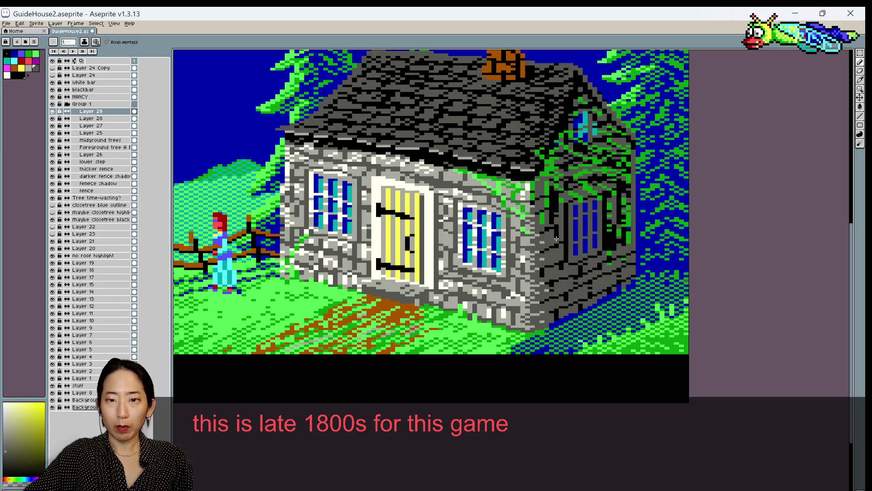
{"action": "left_click", "coordinate": [550, 227], "text": "alt"}
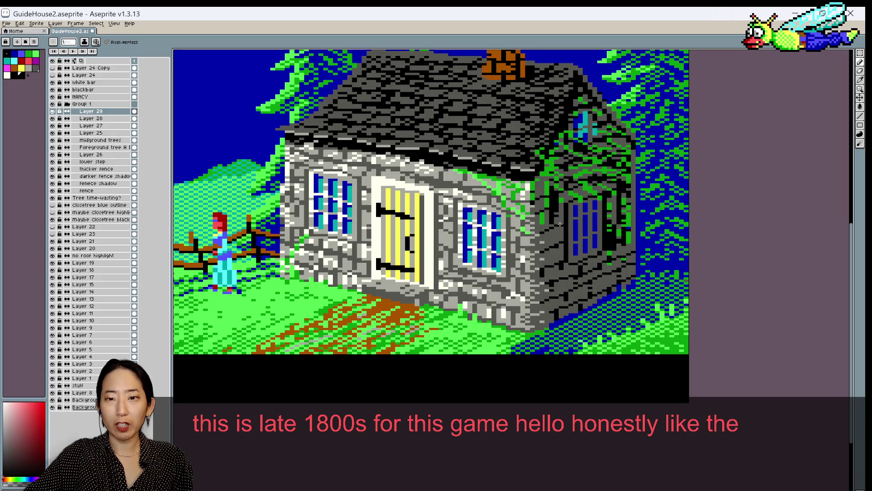
{"action": "left_click", "coordinate": [548, 227], "text": "alt"}
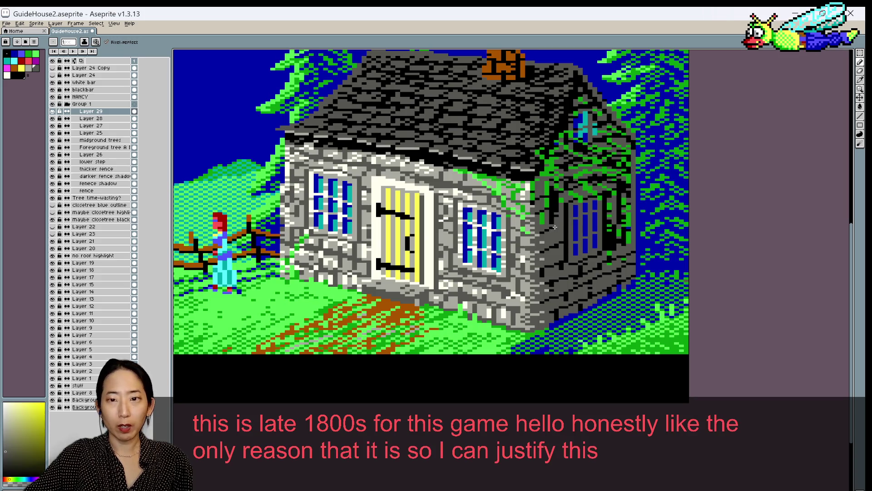
{"action": "left_click", "coordinate": [547, 231], "text": "alt"}
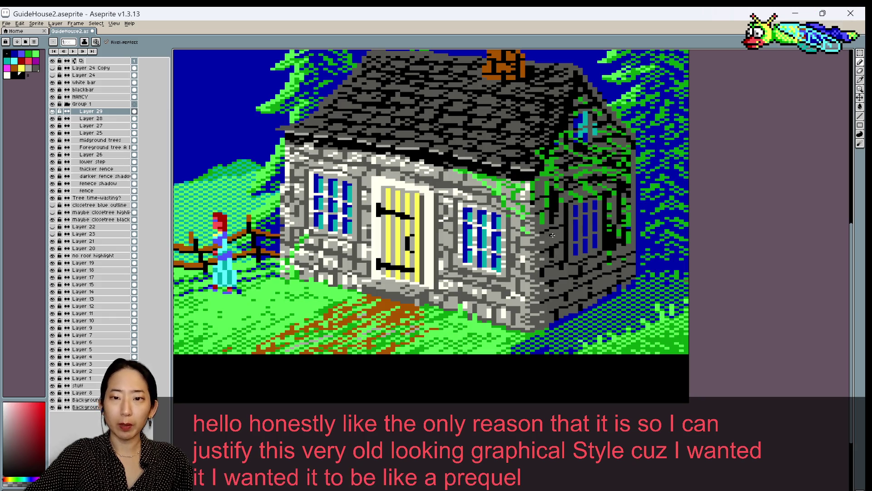
{"action": "scroll", "coordinate": [564, 235], "scroll_direction": "down", "scroll_amount": 2}
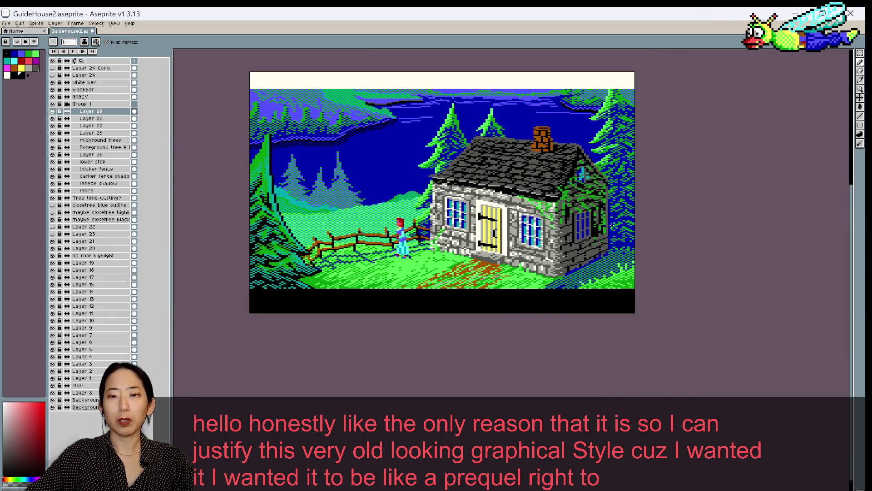
Sample grey and dark colours from the side wall, then save the file
{"action": "scroll", "coordinate": [609, 225], "scroll_direction": "up", "scroll_amount": 2}
{"action": "left_click", "coordinate": [546, 209], "text": "alt"}
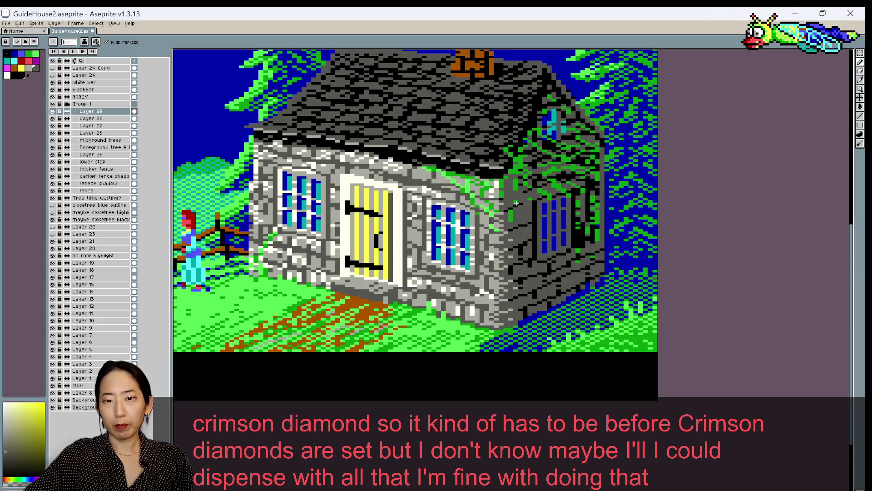
{"action": "left_click", "coordinate": [516, 207], "text": "alt"}
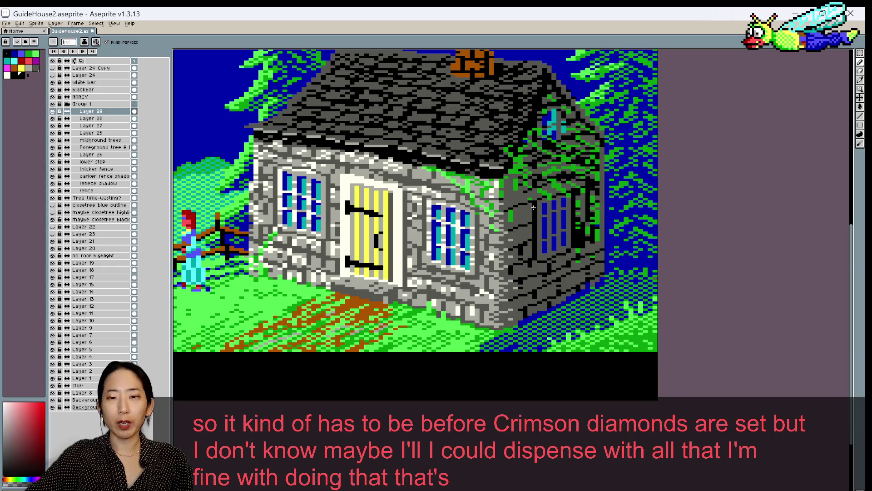
{"action": "left_click", "coordinate": [527, 202], "text": "alt"}
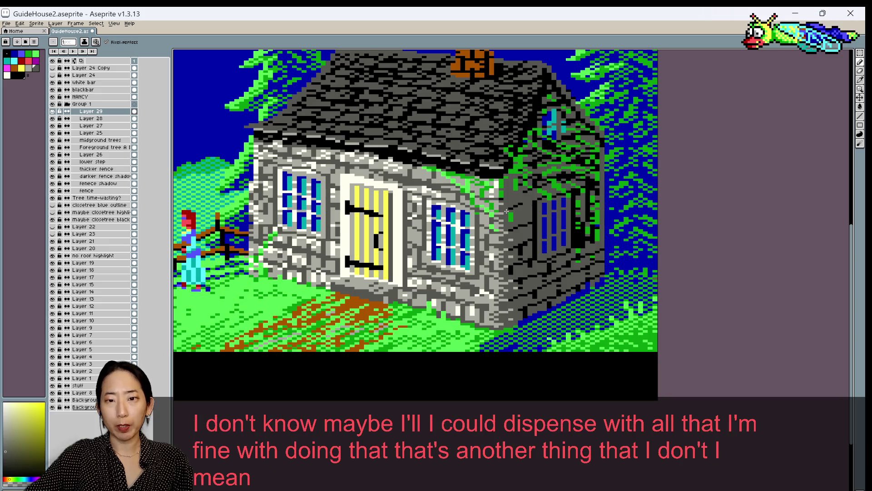
{"action": "left_click", "coordinate": [509, 212], "text": "alt"}
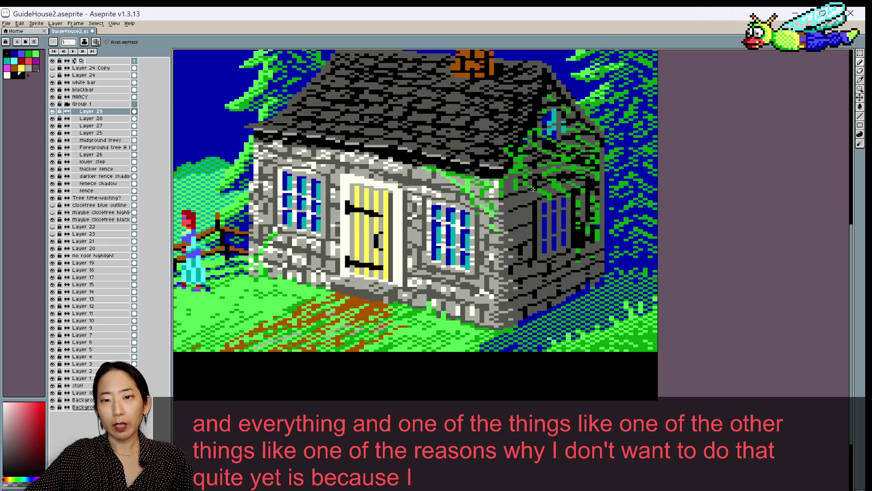
{"action": "left_click", "coordinate": [506, 195], "text": "alt"}
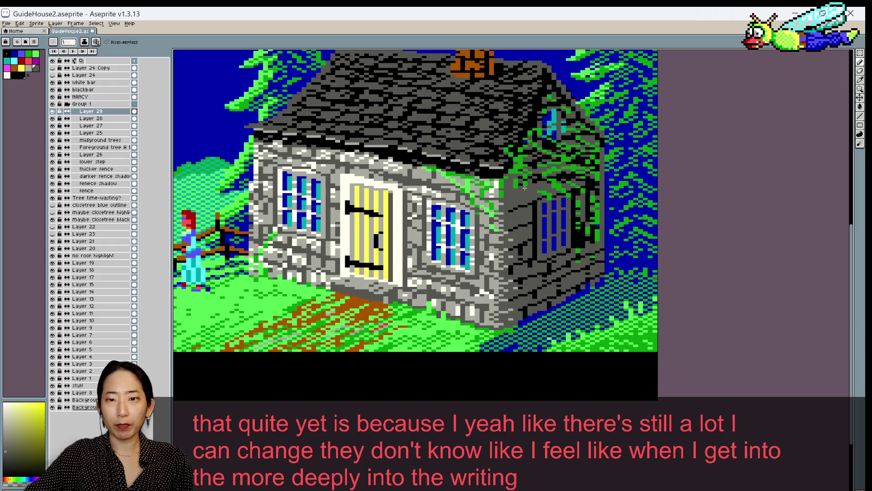
{"action": "left_click", "coordinate": [512, 192], "text": "alt"}
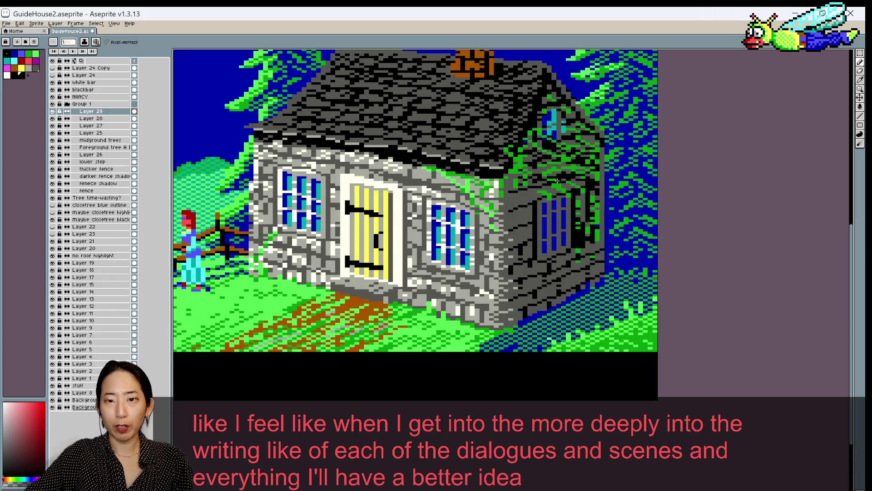
{"action": "key", "text": "ctrl+s"}
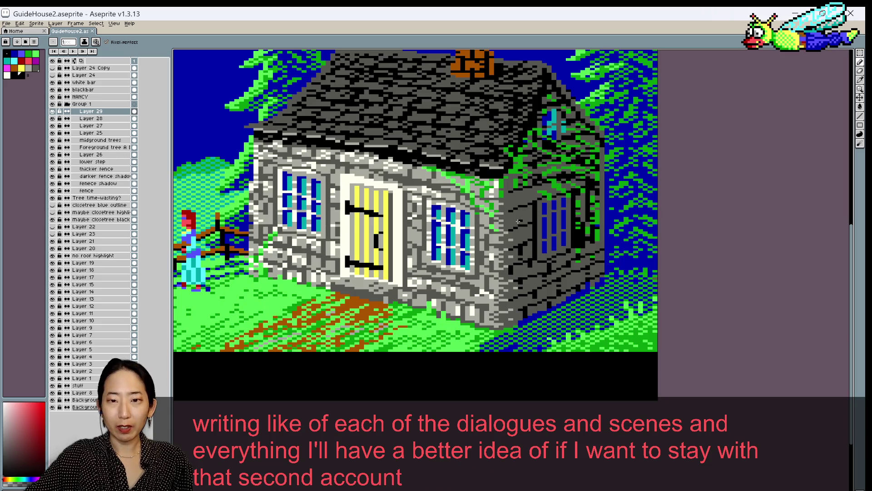
Paint a touch-up pixel on the side wall and sample ivy green, swapping back to dark grey
{"action": "left_click", "coordinate": [518, 209]}
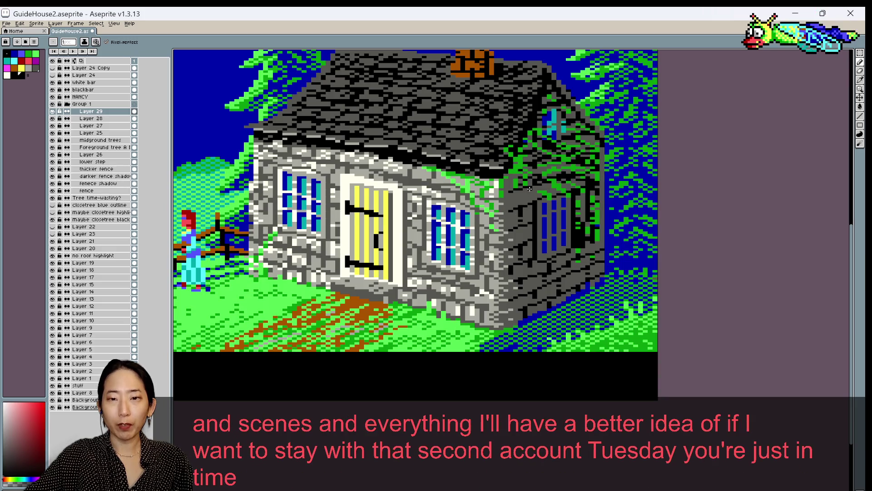
{"action": "left_click", "coordinate": [558, 184], "text": "alt"}
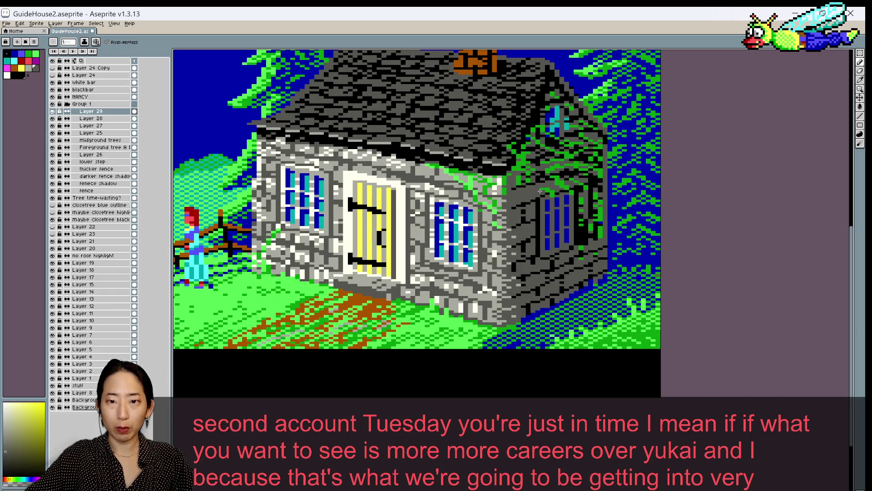
{"action": "key", "text": "x"}
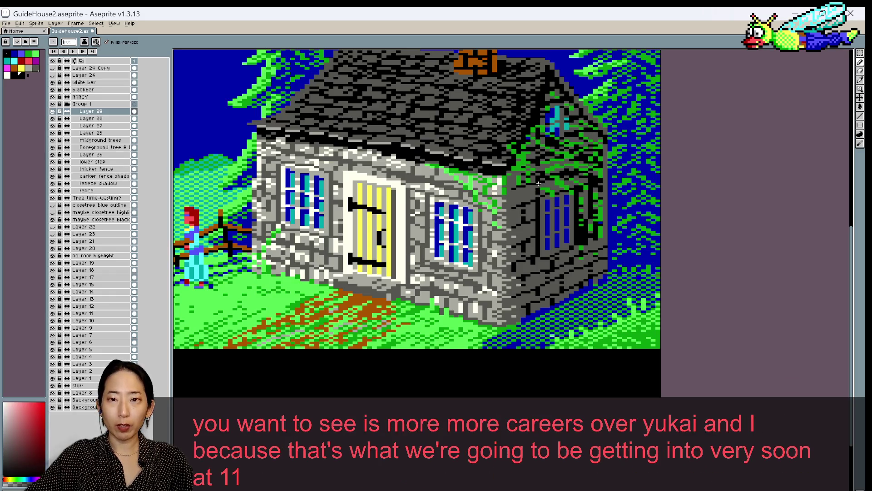
{"action": "scroll", "coordinate": [536, 195], "scroll_direction": "down", "scroll_amount": 1}
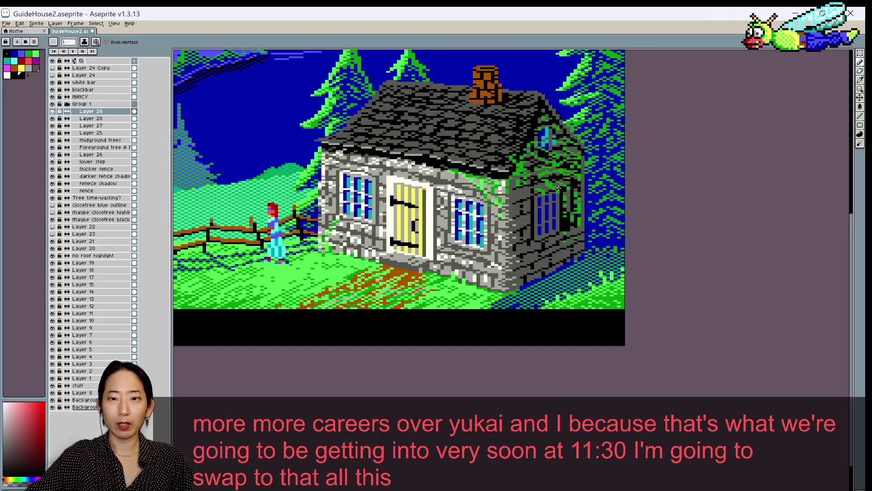
Touch up a pixel on the house wall with sampled stone greys, saving before and after
{"action": "left_click", "coordinate": [532, 192], "text": "alt"}
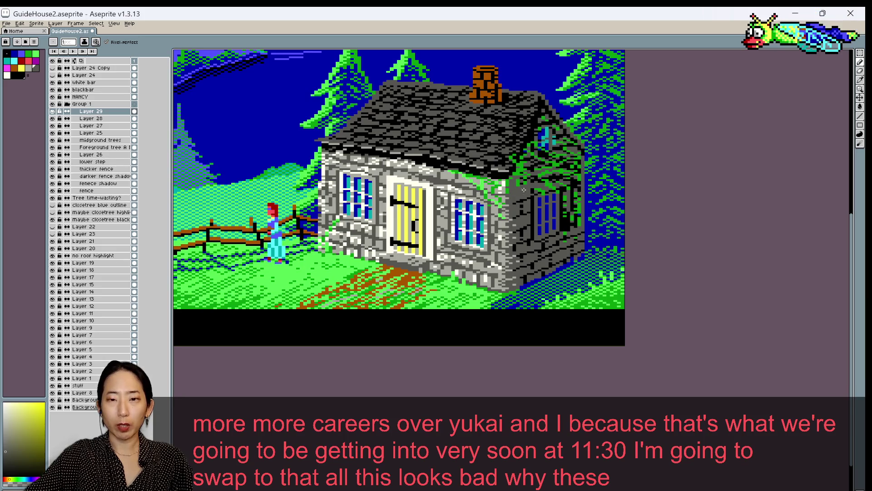
{"action": "left_click", "coordinate": [527, 188], "text": "alt"}
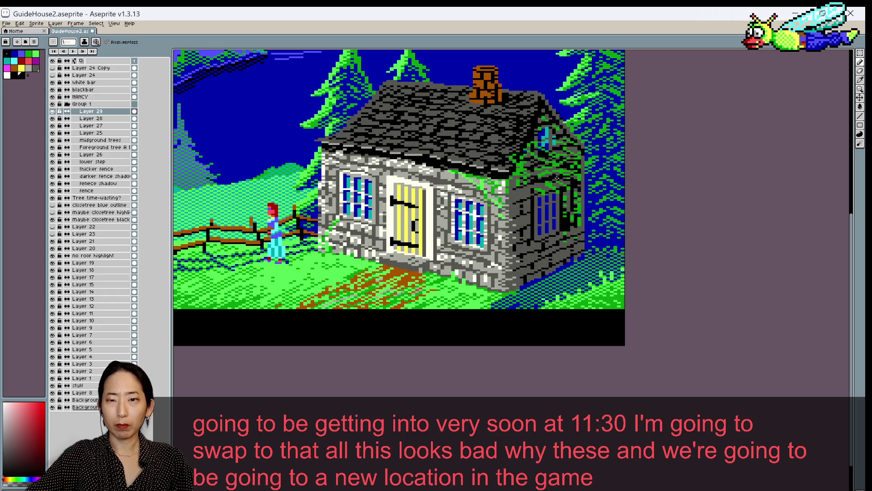
{"action": "key", "text": "ctrl+s"}
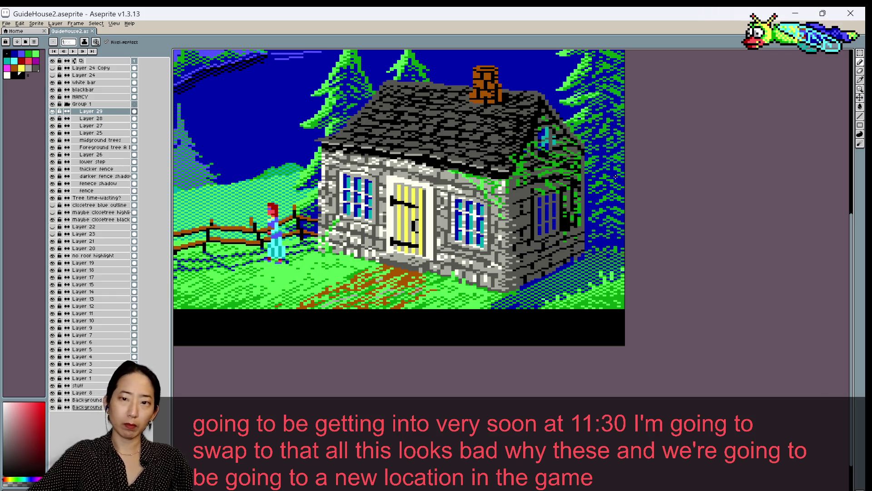
{"action": "left_click", "coordinate": [514, 196]}
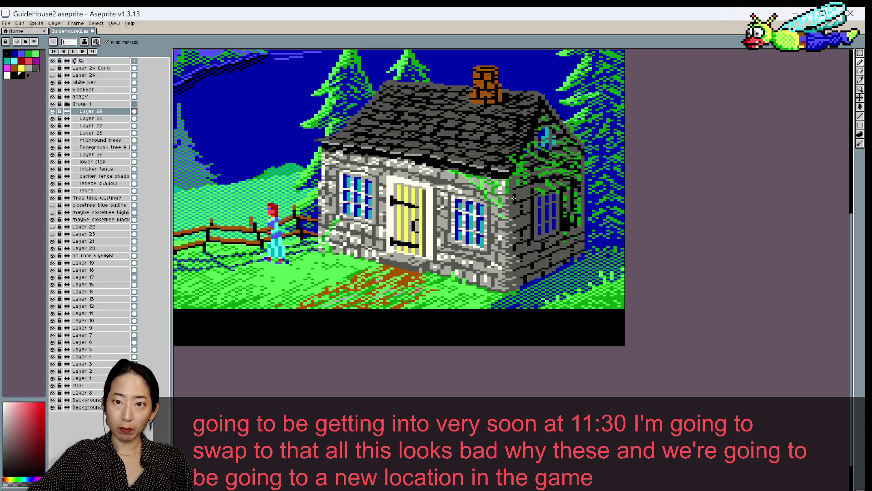
{"action": "left_click", "coordinate": [514, 197], "text": "alt"}
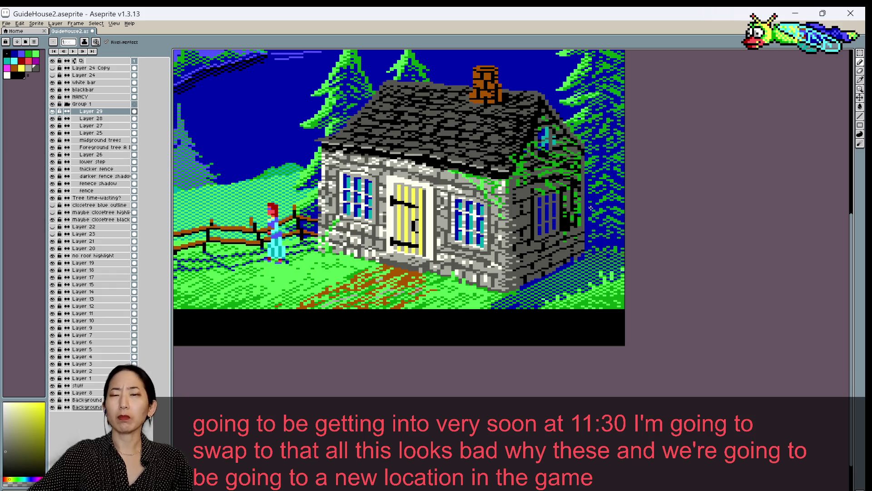
{"action": "key", "text": "ctrl+s"}
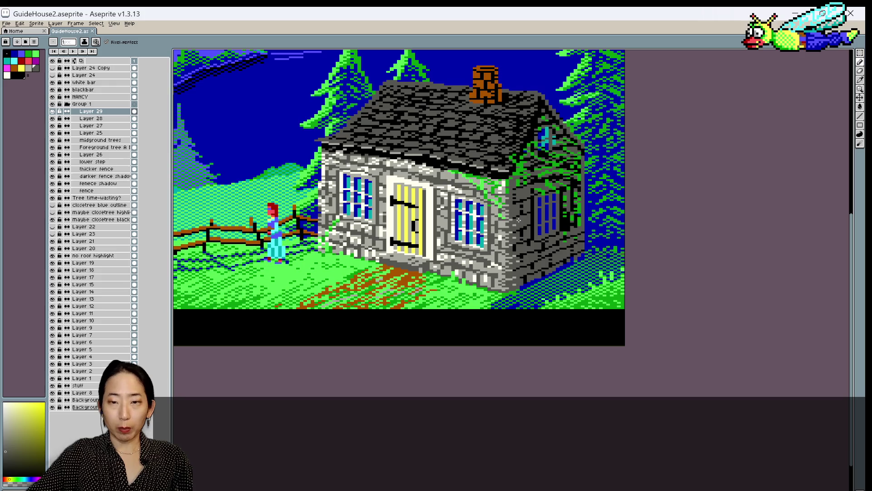
Paint a dark grey stone pixel lower on the wall and save the file
{"action": "left_click", "coordinate": [515, 285], "text": "alt"}
{"action": "left_click", "coordinate": [515, 285]}
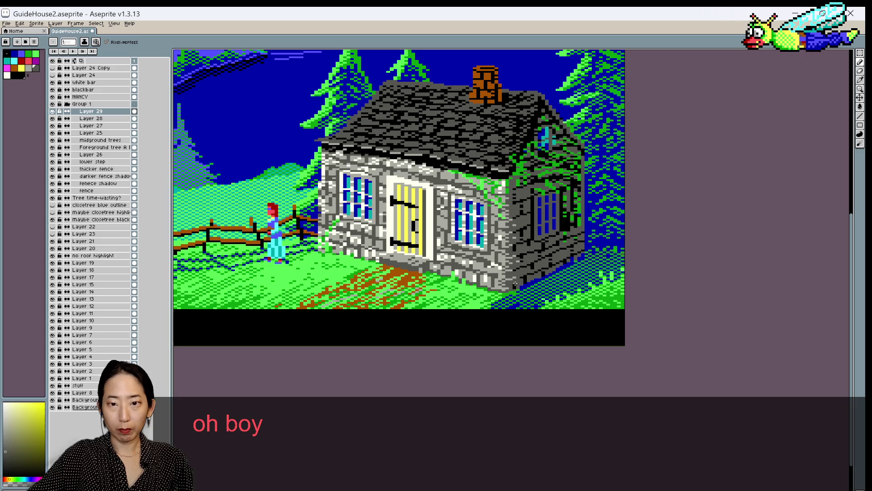
{"action": "left_click", "coordinate": [510, 285], "text": "alt"}
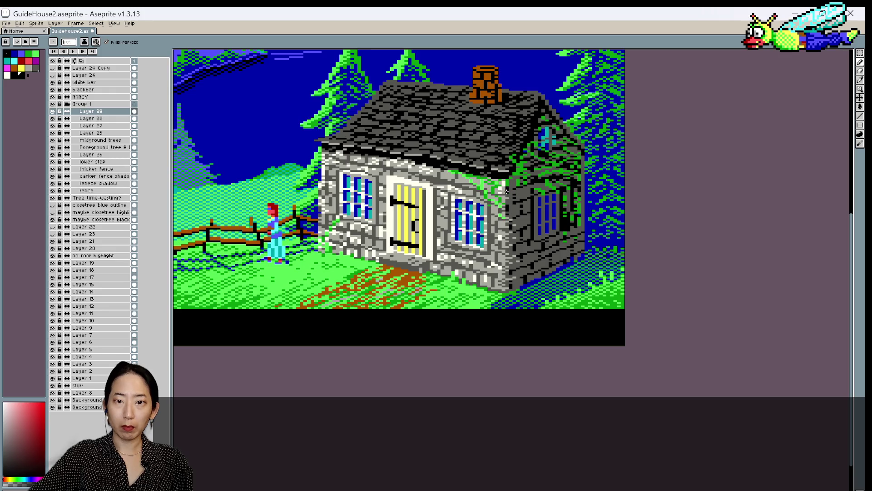
{"action": "key", "text": "ctrl+s"}
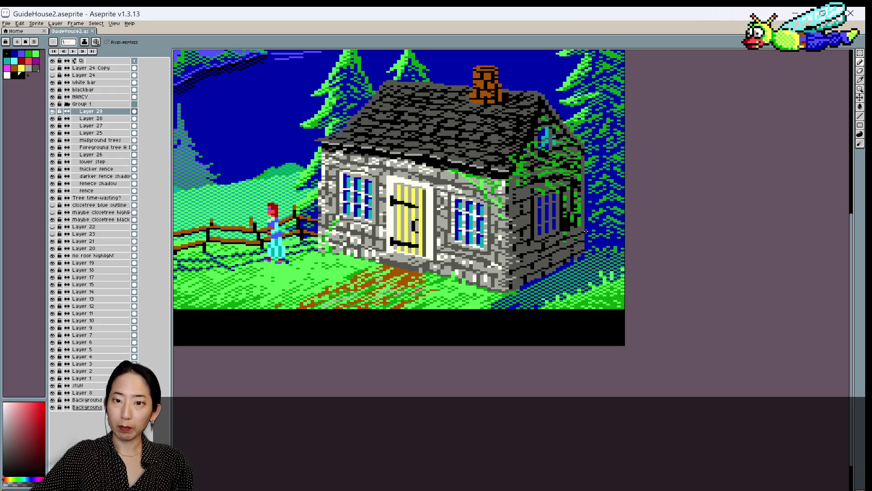
Sample alternating lighter stone and dark greys across the side wall, then save
{"action": "left_click", "coordinate": [579, 213], "text": "alt"}
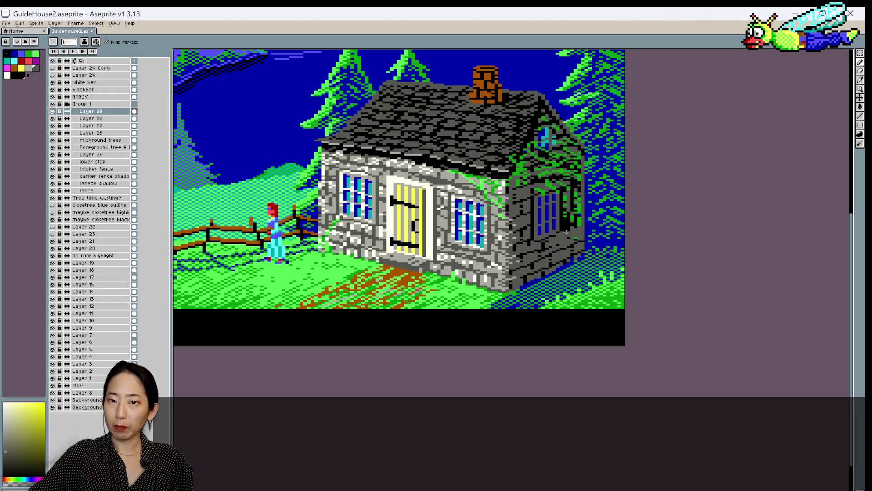
{"action": "left_click", "coordinate": [576, 239], "text": "alt"}
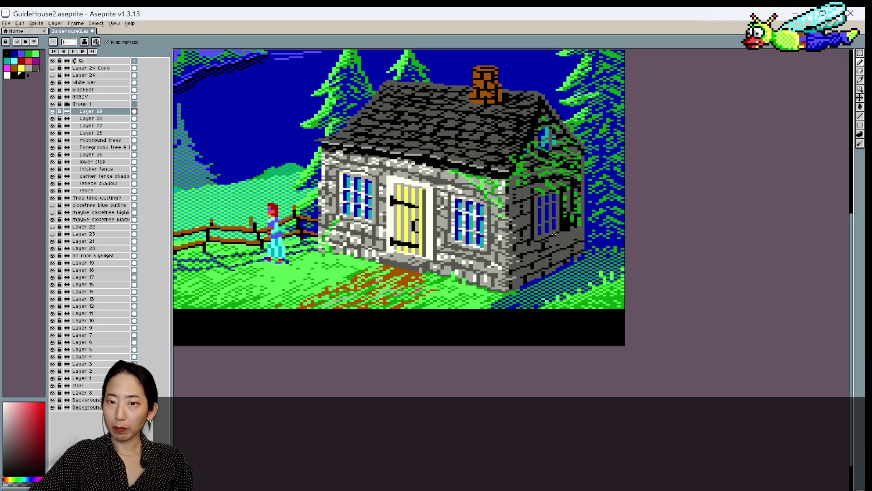
{"action": "left_click", "coordinate": [557, 248], "text": "alt"}
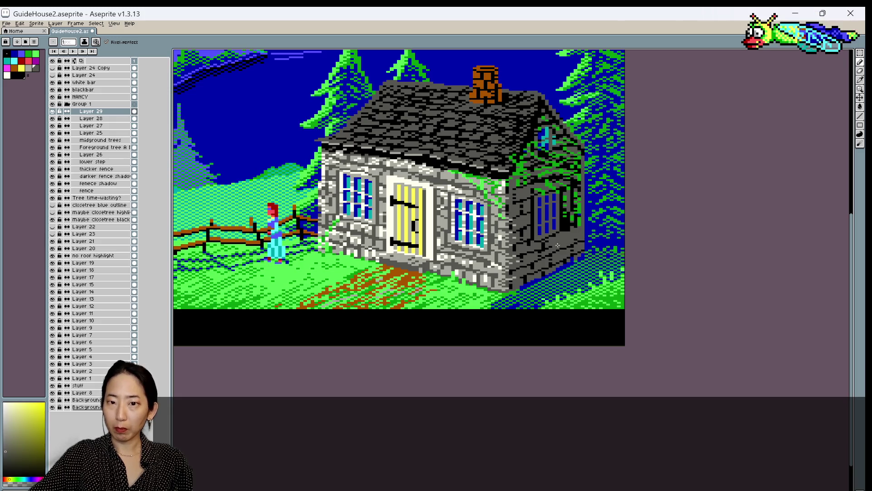
{"action": "left_click", "coordinate": [549, 243], "text": "alt"}
{"action": "left_click", "coordinate": [547, 242], "text": "alt"}
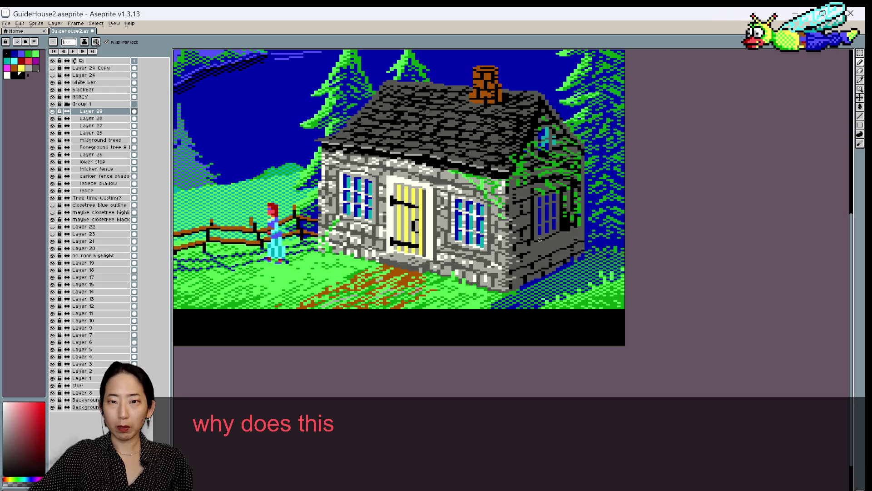
{"action": "left_click", "coordinate": [541, 243], "text": "alt"}
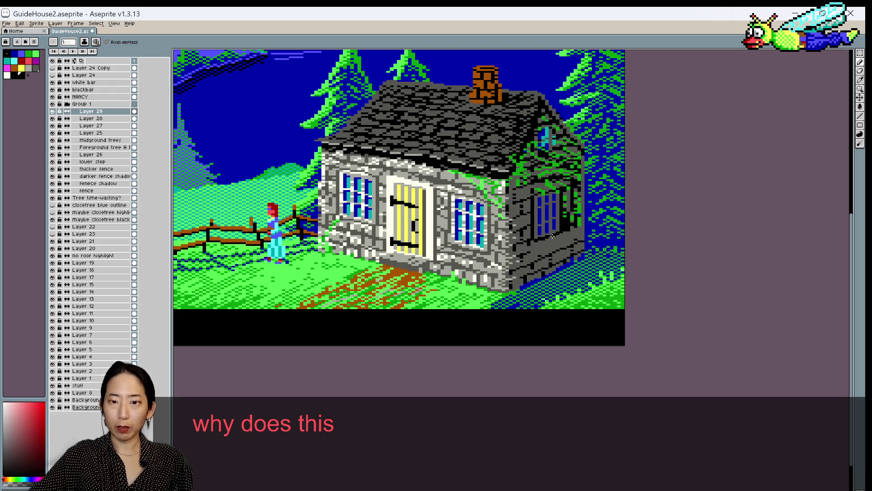
{"action": "left_click", "coordinate": [536, 250], "text": "alt"}
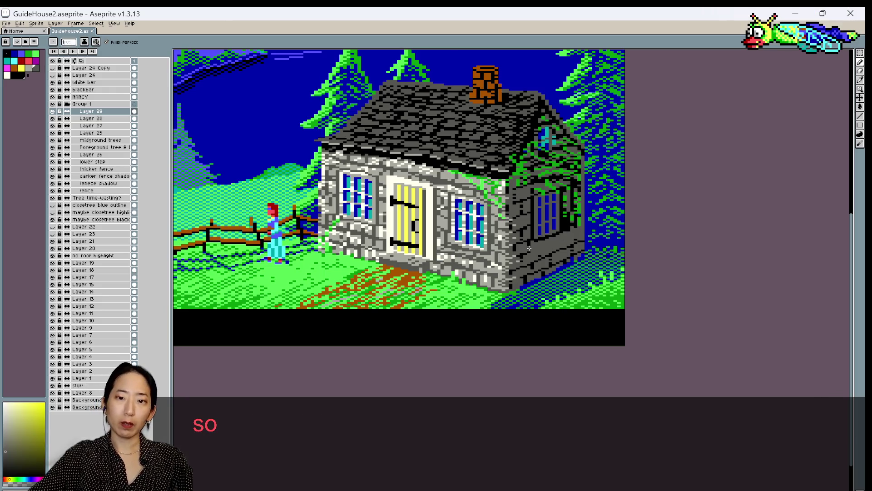
{"action": "left_click", "coordinate": [530, 252], "text": "alt"}
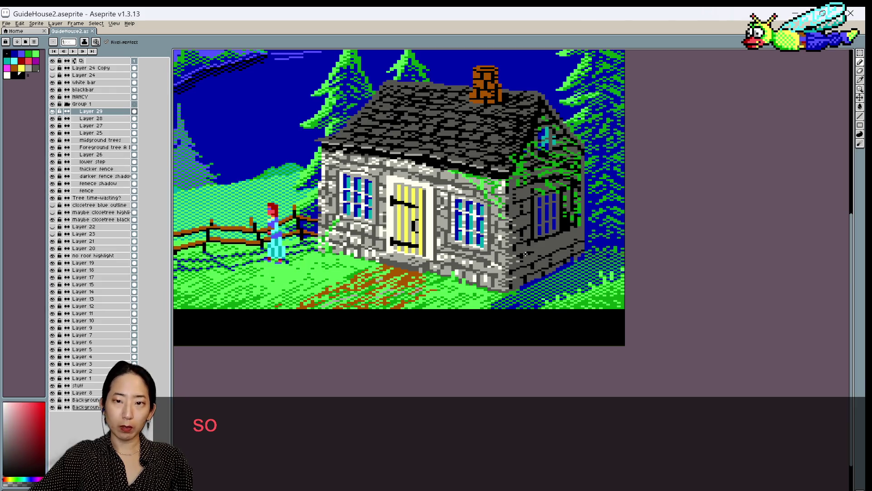
{"action": "left_click", "coordinate": [529, 251], "text": "alt"}
{"action": "left_click", "coordinate": [522, 255], "text": "alt"}
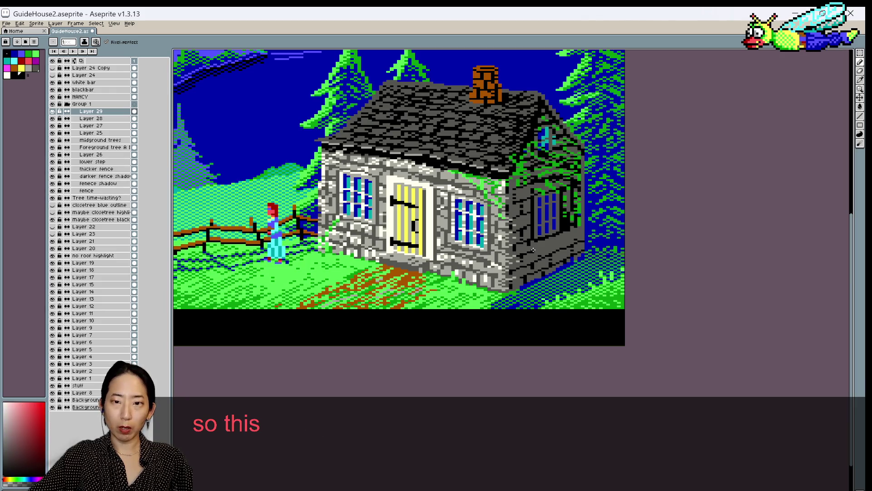
{"action": "left_click", "coordinate": [539, 250], "text": "alt"}
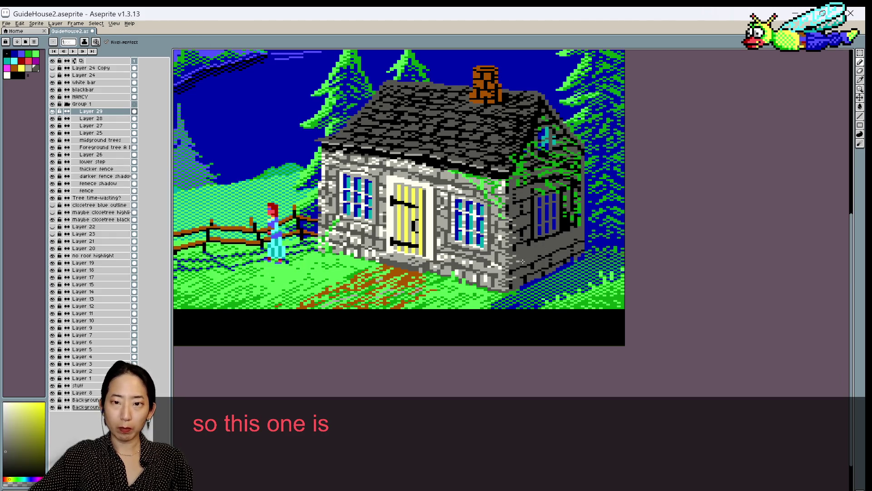
{"action": "key", "text": "ctrl+s"}
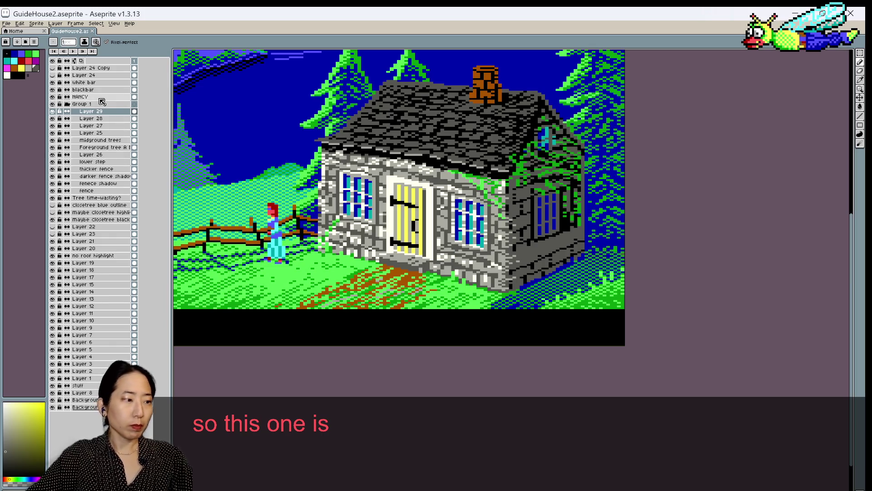
Paint dark grey over the lower stretch of the side wall in two passes, saving between
{"action": "left_click", "coordinate": [513, 273], "text": "alt"}
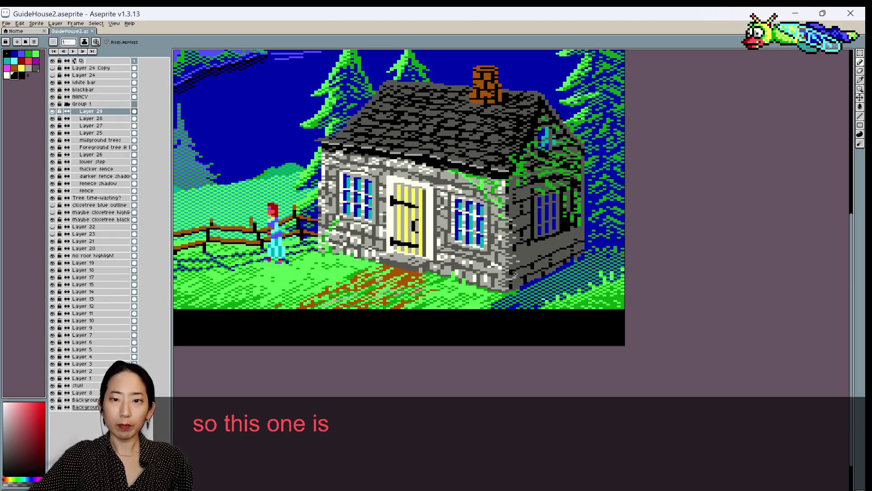
{"action": "left_click_drag", "start_coordinate": [517, 257], "coordinate": [548, 244]}
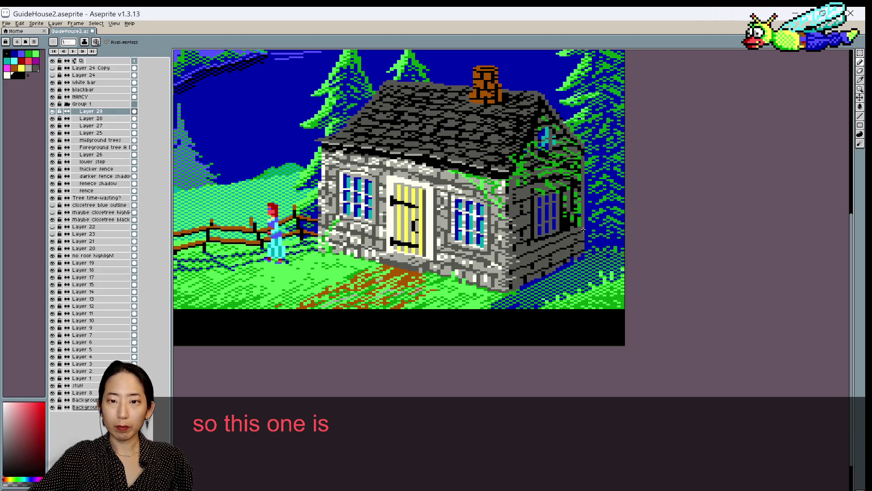
{"action": "key", "text": "ctrl+s"}
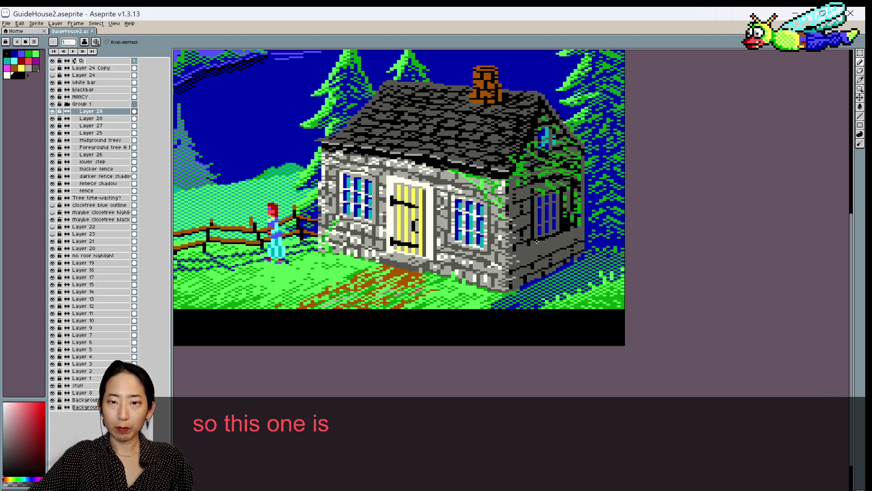
{"action": "left_click_drag", "start_coordinate": [514, 255], "coordinate": [584, 230]}
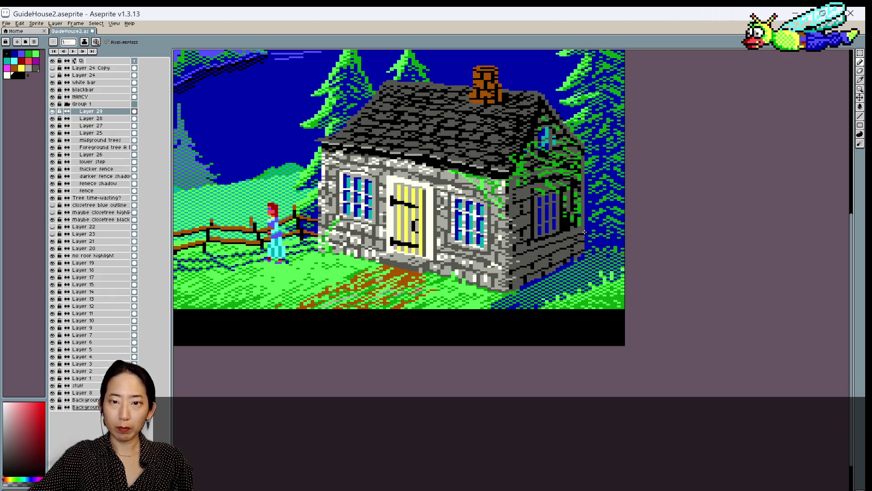
{"action": "scroll", "coordinate": [590, 200], "scroll_direction": "down", "scroll_amount": 3}
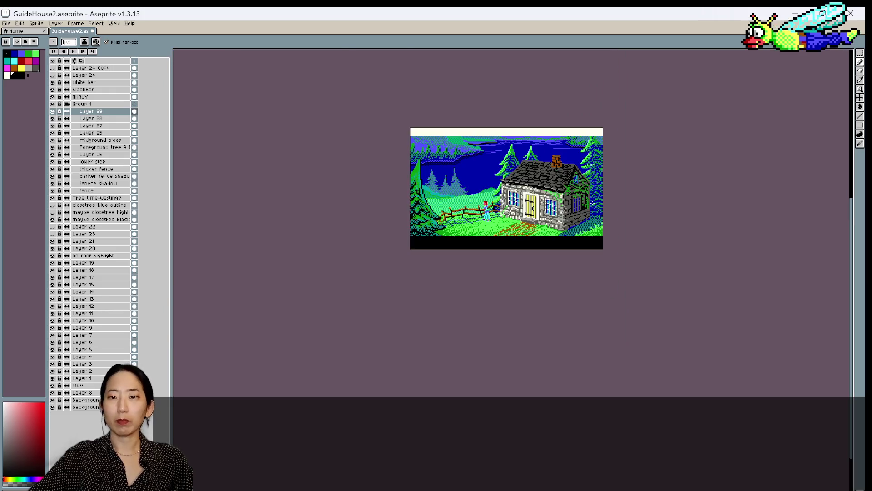
{"action": "scroll", "coordinate": [587, 233], "scroll_direction": "up", "scroll_amount": 3}
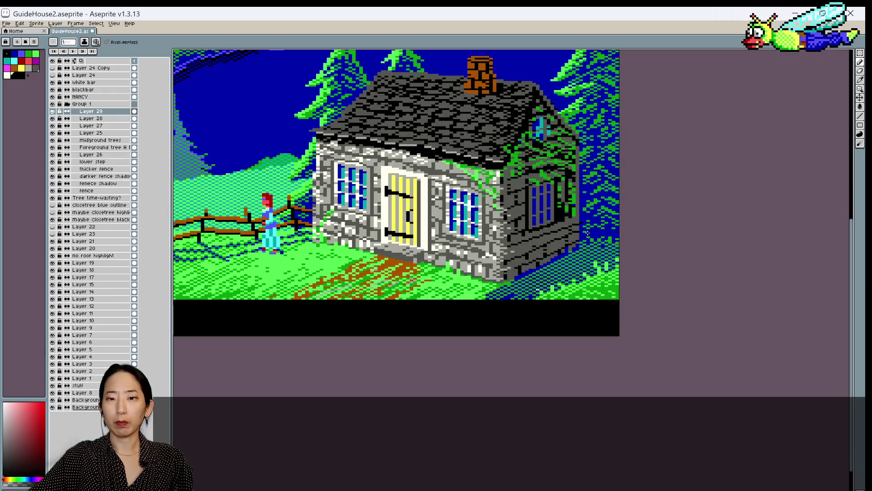
{"action": "left_click", "coordinate": [535, 246], "text": "alt"}
{"action": "left_click", "coordinate": [533, 245], "text": "alt"}
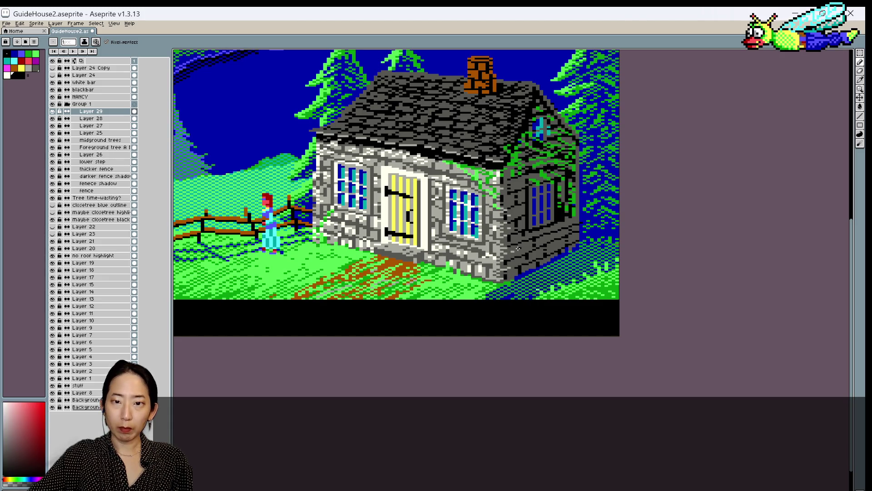
{"action": "left_click", "coordinate": [513, 250], "text": "alt"}
{"action": "left_click", "coordinate": [514, 252], "text": "alt"}
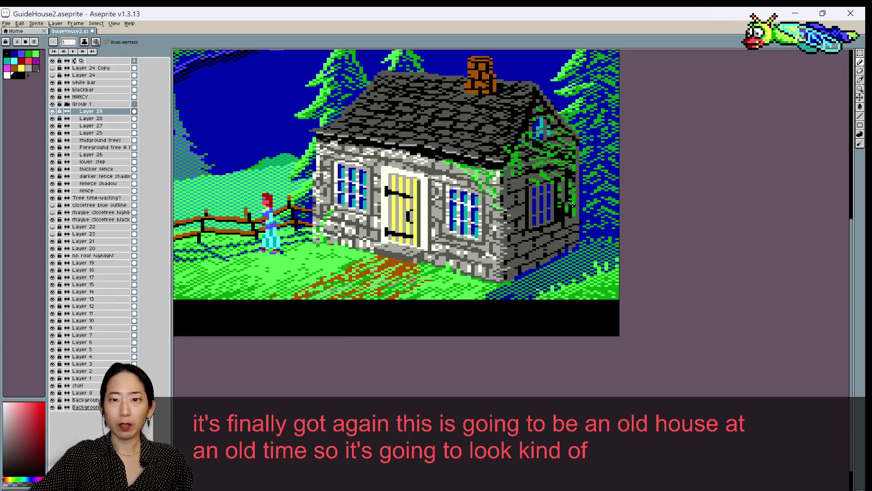
{"action": "left_click", "coordinate": [566, 210], "text": "alt"}
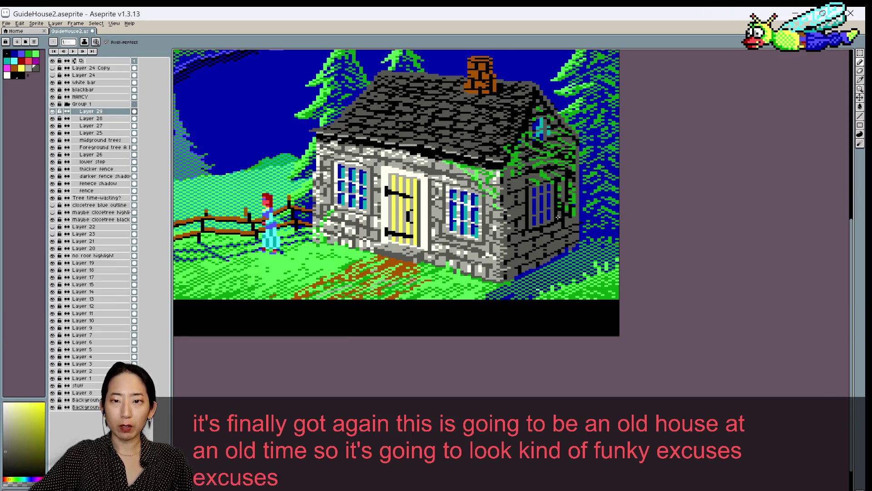
{"action": "left_click", "coordinate": [559, 222], "text": "alt"}
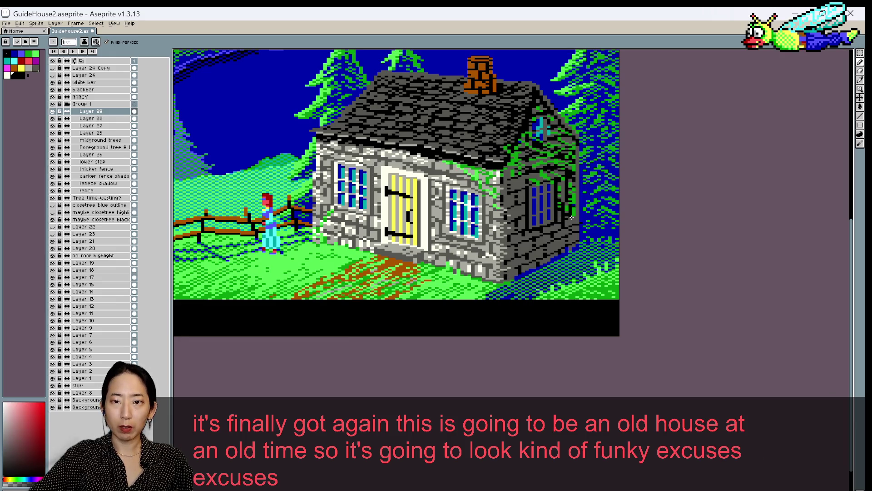